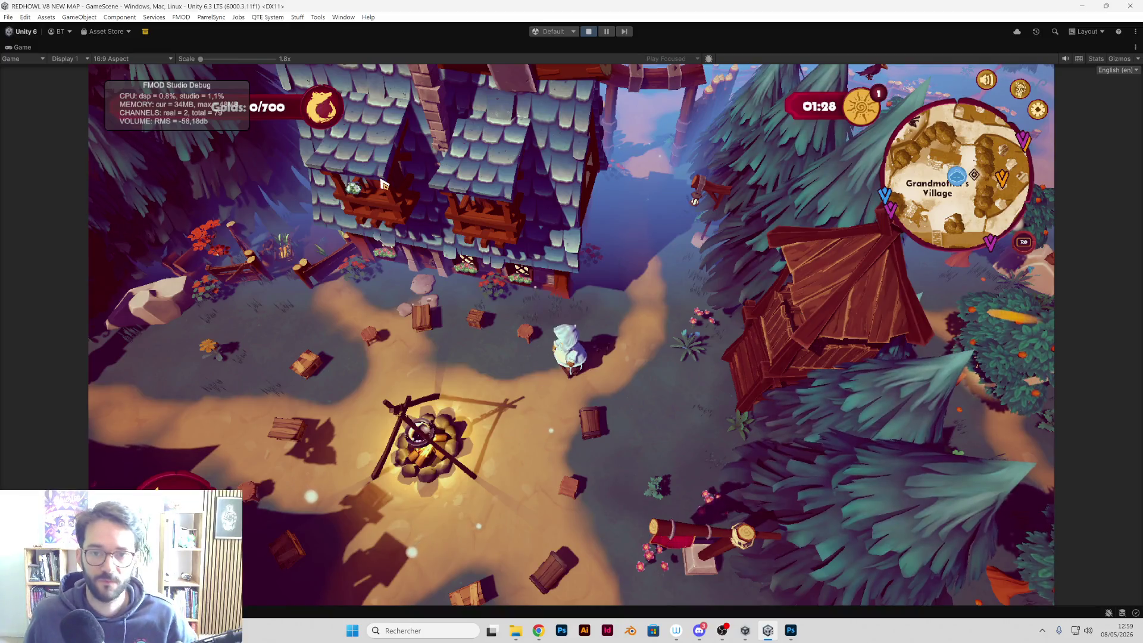
Step: Play through the level from Grandmother's Village down to the Mine, then stop play mode
key("s")
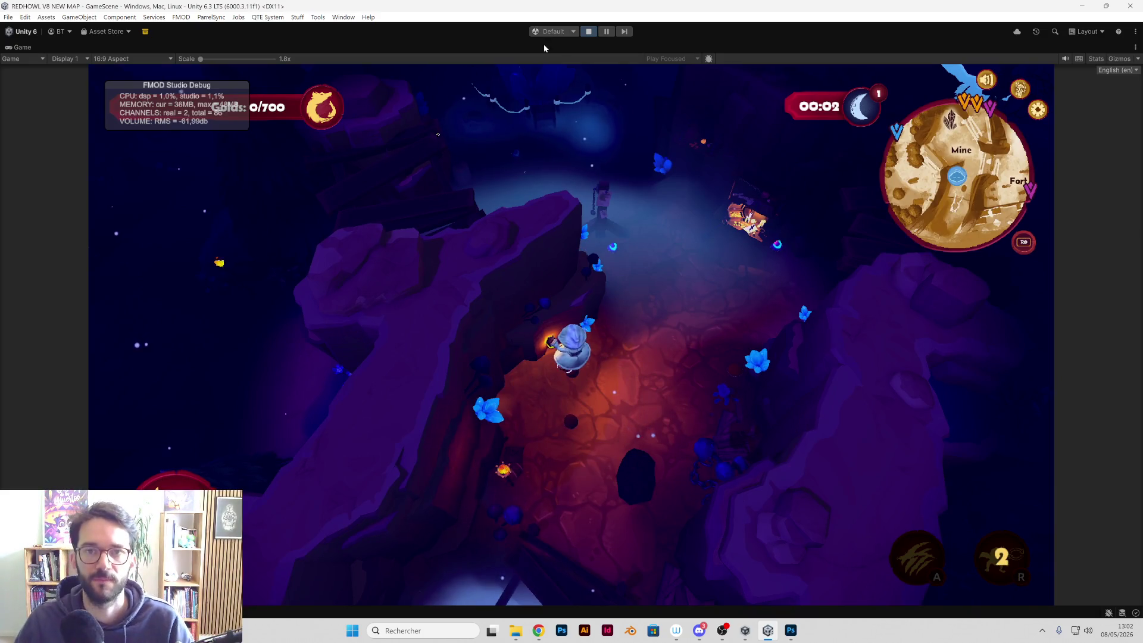
left_click(588, 31)
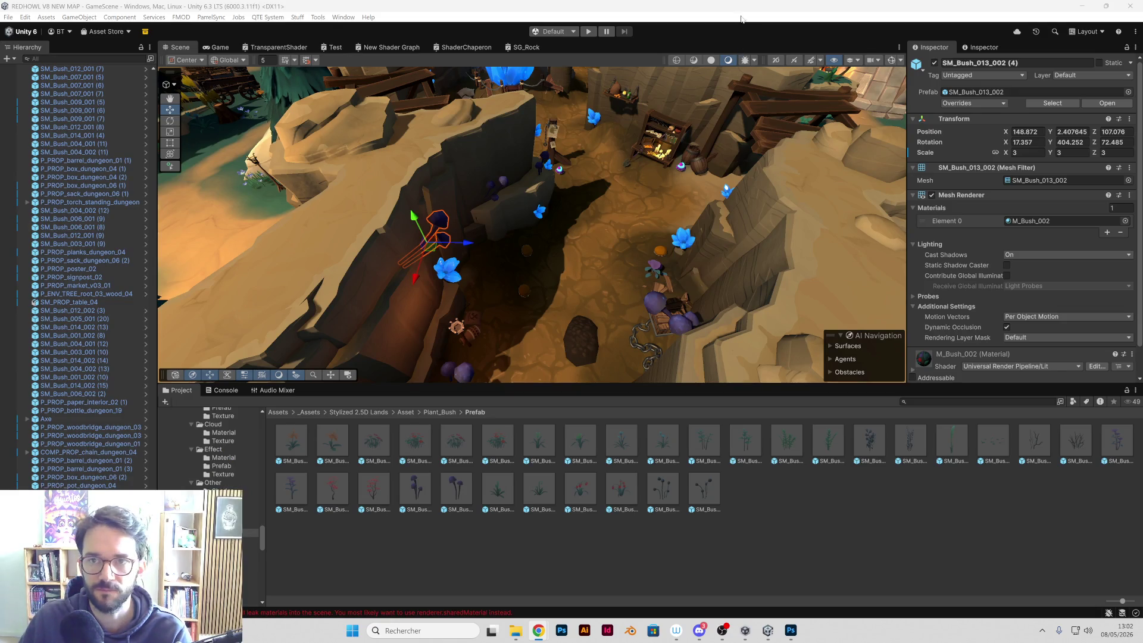
Step: Turn the chain prop, shrink it with linked scale, stretch Scale Y to 1.96 and tilt it forward
mouse_move(678, 226)
left_mouse_down()
mouse_move(678, 104)
mouse_move(677, 234)
mouse_move(523, 222)
mouse_move(406, 162)
mouse_move(521, 168)
mouse_move(595, 226)
mouse_move(633, 215)
mouse_move(572, 226)
left_mouse_up()
left_click(595, 226)
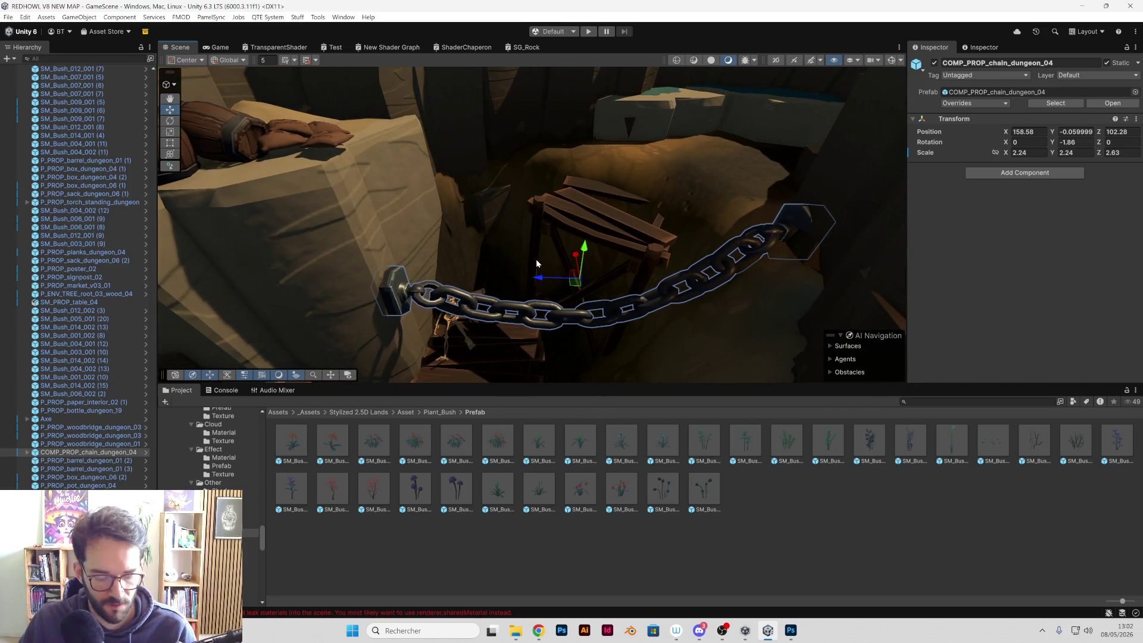
key("e")
mouse_move(613, 300)
left_mouse_down()
mouse_move(711, 305)
mouse_move(824, 280)
mouse_move(869, 250)
left_mouse_up()
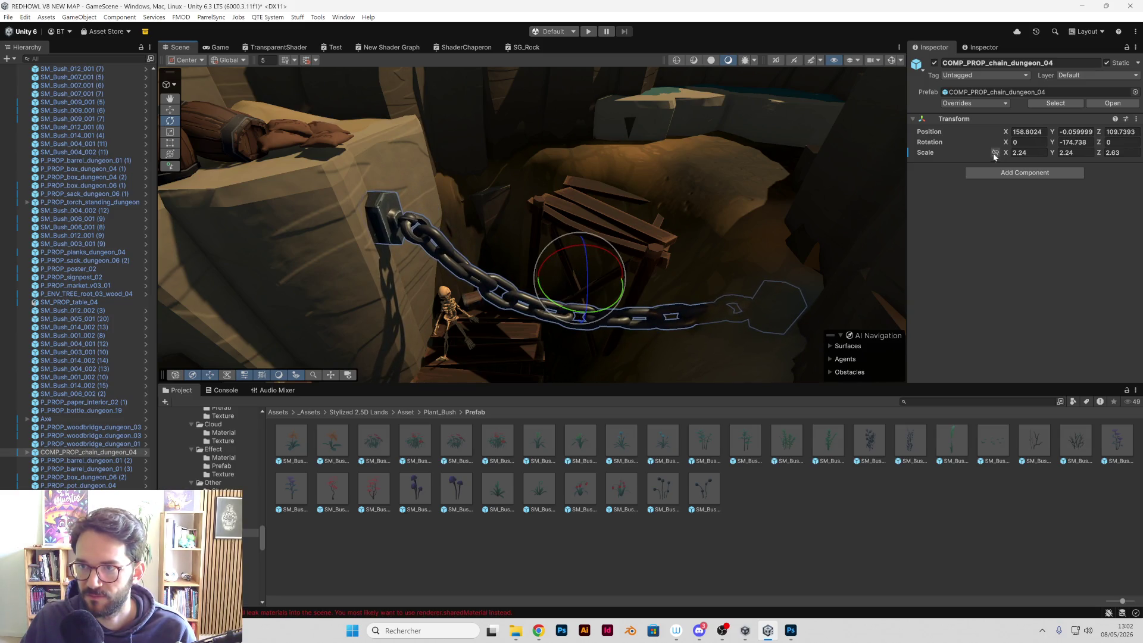
left_click(996, 154)
left_click_drag(1001, 152, 992, 154)
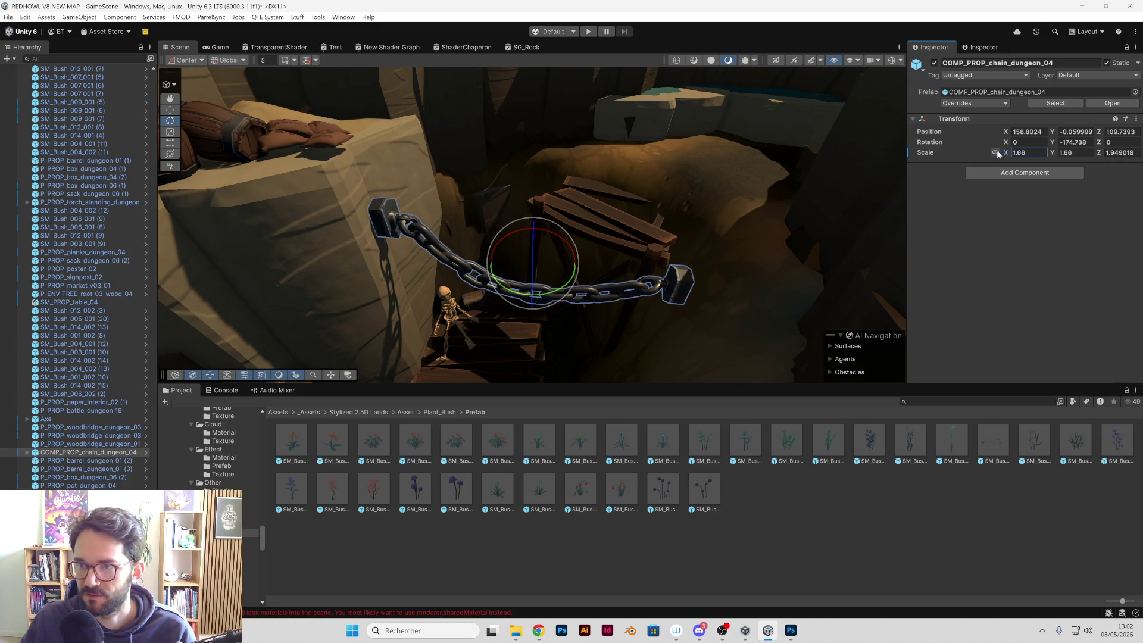
left_click_drag(1052, 155, 1060, 156)
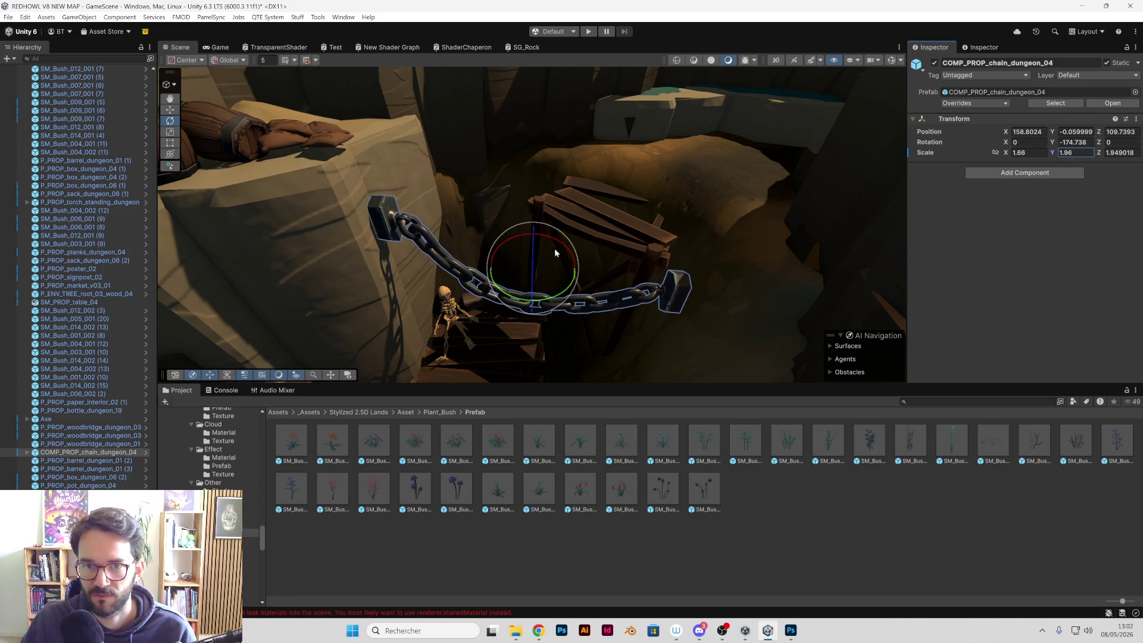
mouse_move(555, 249)
left_mouse_down()
mouse_move(592, 240)
mouse_move(595, 250)
left_mouse_up()
Step: Lower the chain to Y -0.2 and turn it further so it drapes near the skeleton
key("w")
key("f")
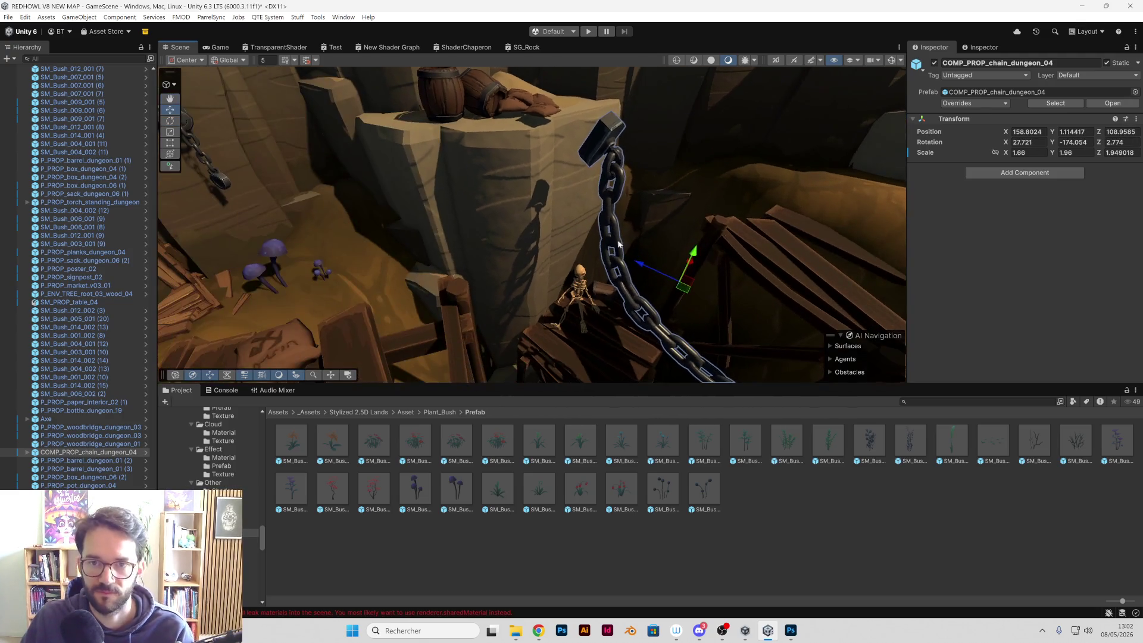
mouse_move(687, 262)
left_mouse_down()
mouse_move(666, 281)
mouse_move(703, 273)
left_mouse_up()
key("f")
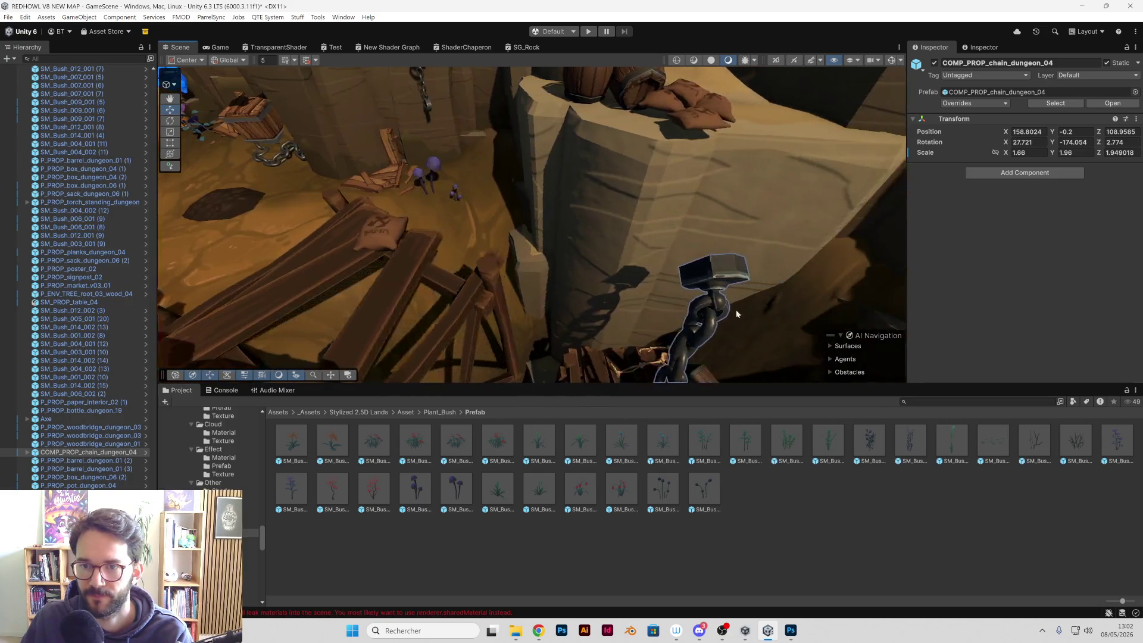
mouse_move(736, 313)
left_mouse_down()
mouse_move(501, 326)
mouse_move(573, 320)
mouse_move(556, 311)
mouse_move(580, 305)
mouse_move(535, 331)
mouse_move(573, 305)
mouse_move(513, 306)
mouse_move(391, 266)
mouse_move(490, 235)
mouse_move(421, 184)
mouse_move(535, 259)
mouse_move(572, 260)
mouse_move(523, 334)
mouse_move(495, 309)
left_mouse_up()
key("e")
left_click_drag(381, 186, 436, 204)
key("w")
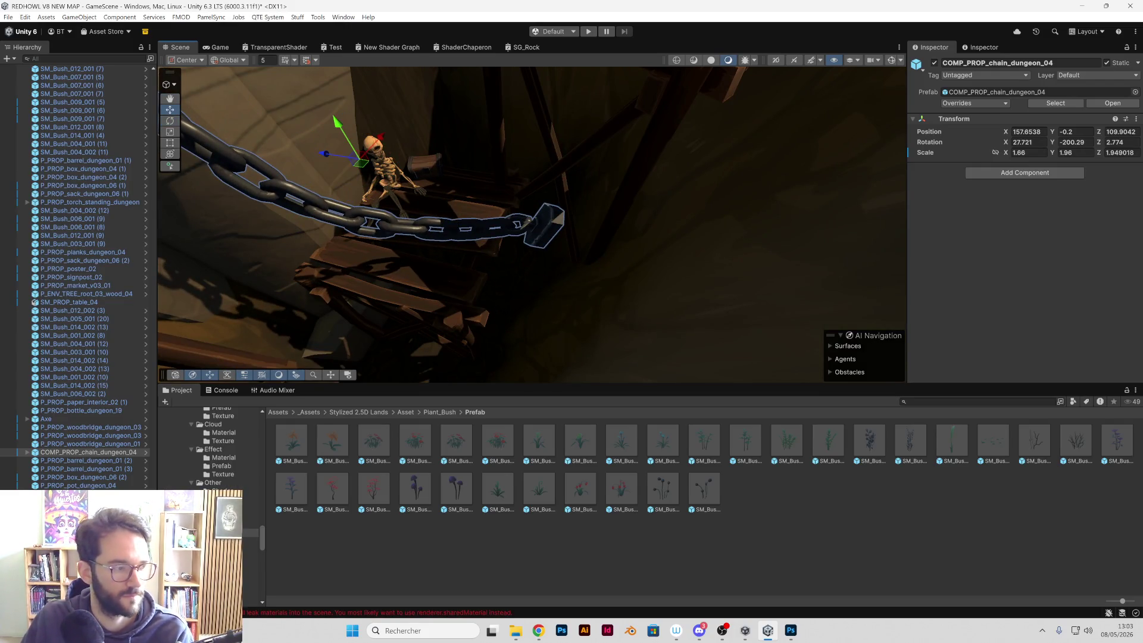
key("super+d")
key("super+d")
mouse_move(470, 244)
left_mouse_down()
mouse_move(491, 85)
mouse_move(602, 240)
mouse_move(663, 234)
mouse_move(626, 298)
mouse_move(584, 278)
mouse_move(517, 177)
mouse_move(627, 206)
mouse_move(579, 152)
mouse_move(596, 172)
mouse_move(438, 306)
mouse_move(585, 250)
mouse_move(549, 313)
mouse_move(557, 327)
mouse_move(641, 319)
mouse_move(518, 215)
mouse_move(502, 327)
left_mouse_up()
right_click(626, 205)
Step: Select the mine's cliff rock and preview materials from the Cliff Material folder on it
key("f")
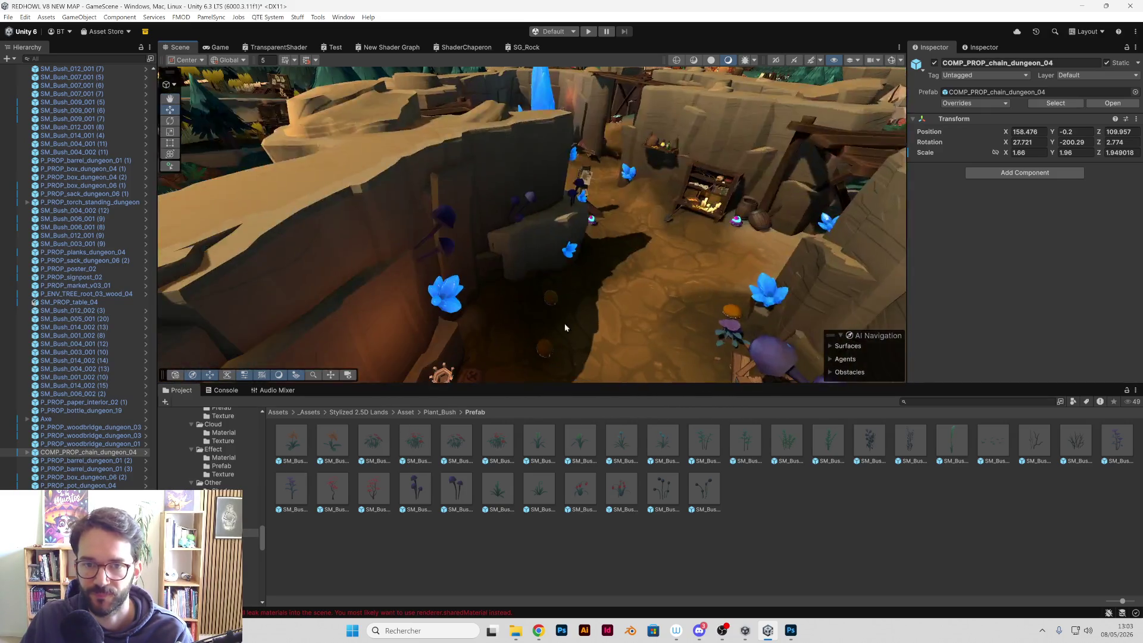
left_click(567, 250)
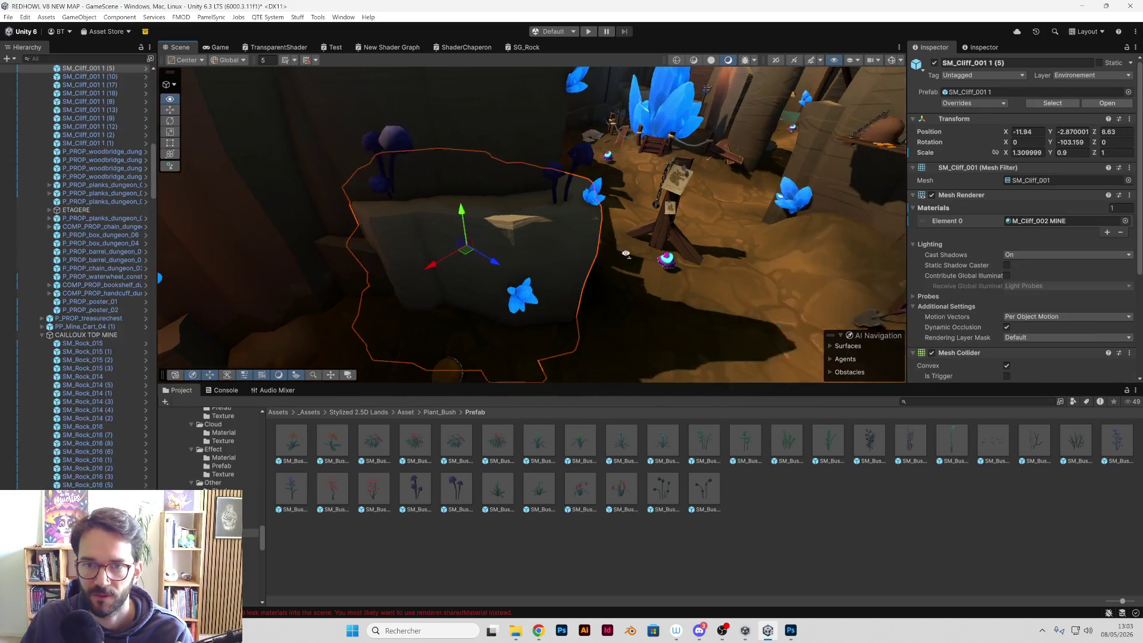
mouse_move(566, 250)
left_mouse_down()
mouse_move(654, 116)
mouse_move(570, 248)
mouse_move(568, 301)
left_mouse_up()
scroll(218, 487, "up", 3)
scroll(215, 446, "down", 3)
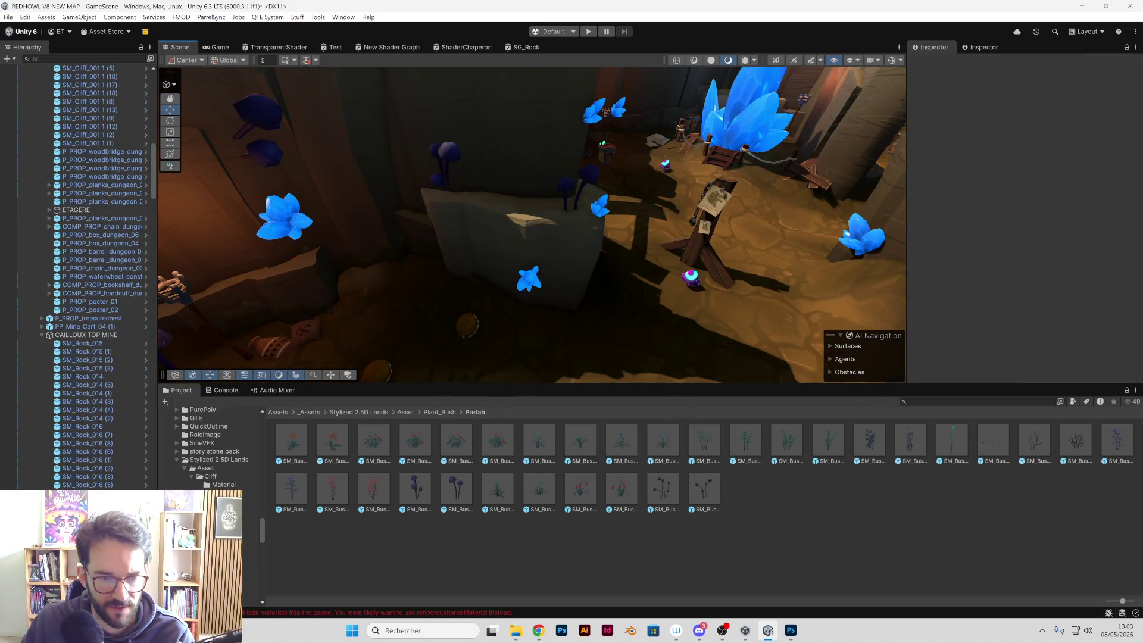
left_click(226, 485)
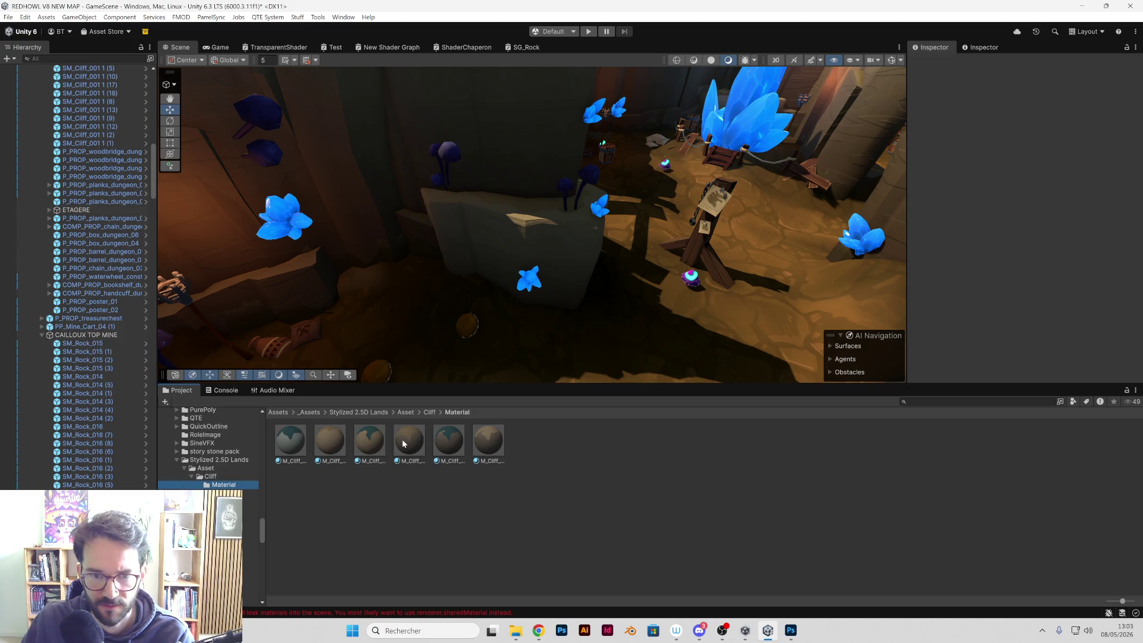
left_click_drag(403, 443, 518, 332)
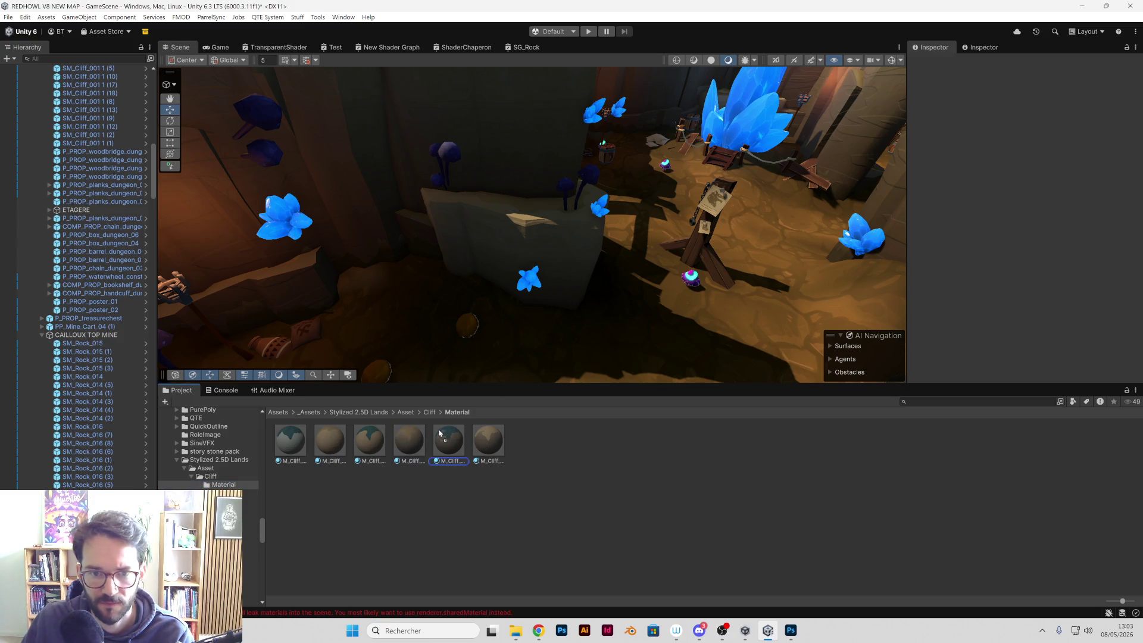
mouse_move(468, 342)
left_mouse_down()
mouse_move(566, 268)
mouse_move(350, 436)
mouse_move(488, 458)
mouse_move(575, 267)
mouse_move(466, 446)
left_mouse_up()
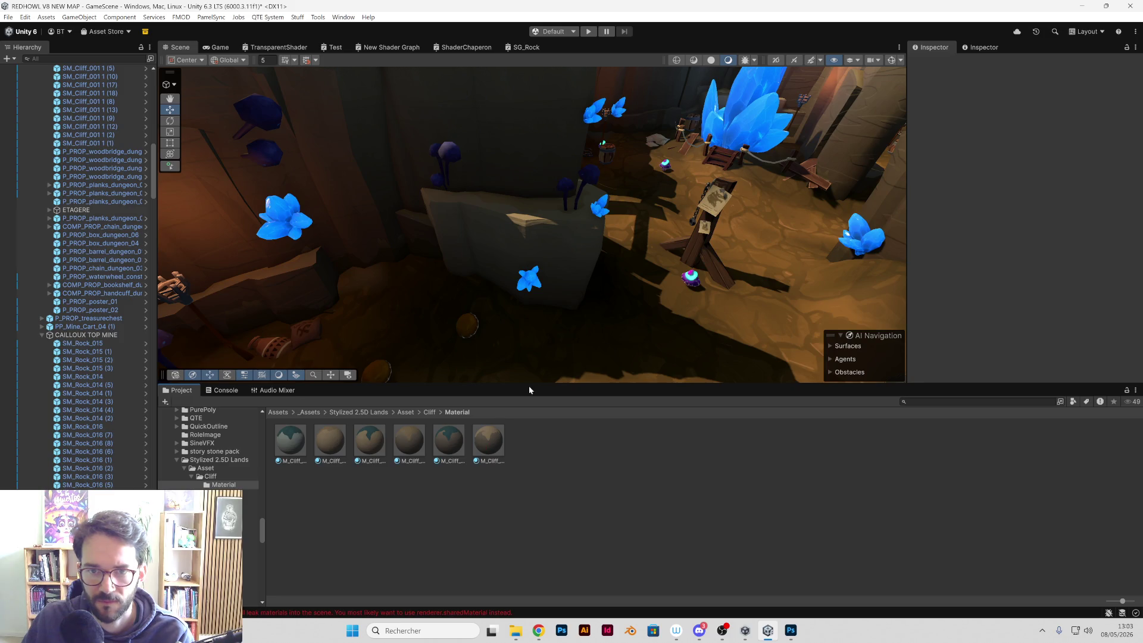
mouse_move(529, 390)
left_mouse_down()
mouse_move(506, 360)
mouse_move(617, 224)
mouse_move(506, 245)
left_mouse_up()
mouse_move(409, 441)
left_mouse_down()
mouse_move(528, 205)
mouse_move(452, 284)
mouse_move(410, 412)
left_mouse_up()
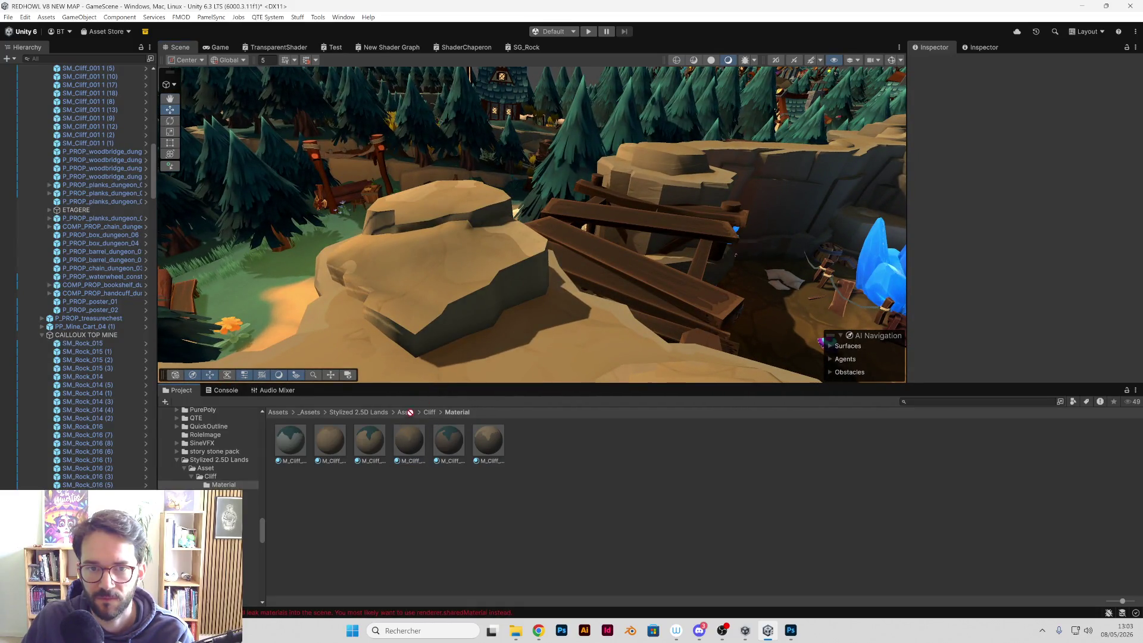
mouse_move(595, 256)
left_mouse_down()
mouse_move(706, 299)
mouse_move(654, 268)
mouse_move(715, 284)
mouse_move(441, 278)
mouse_move(528, 238)
mouse_move(663, 93)
mouse_move(668, 106)
mouse_move(538, 238)
left_mouse_up()
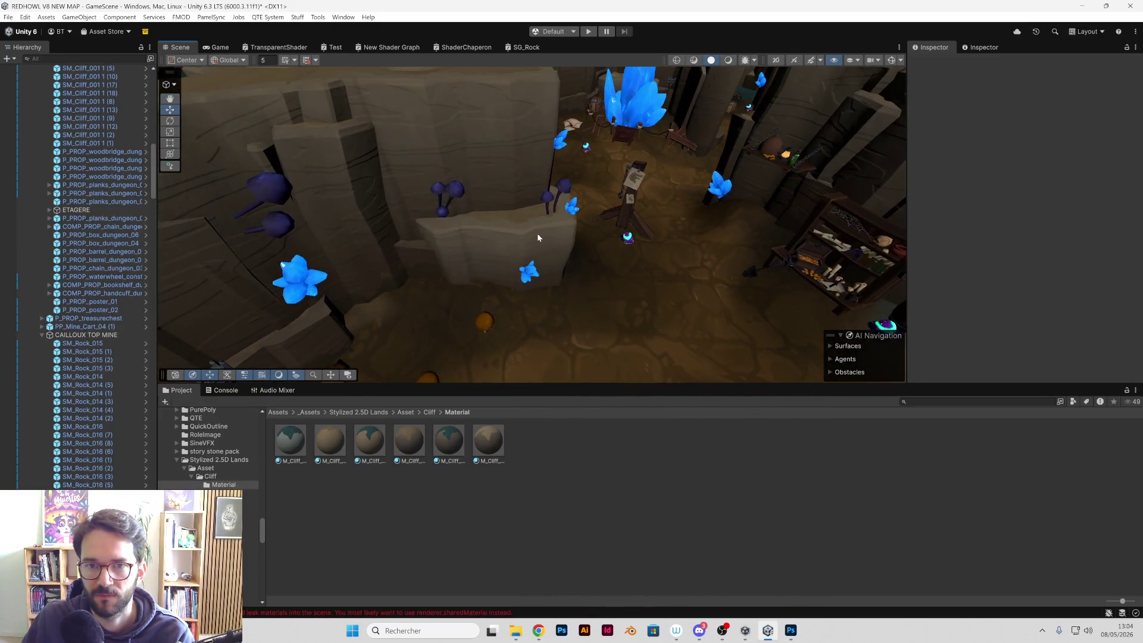
Step: Reselect the cliff rock and bring up the M_Cliff_002 MINE material settings
left_click(537, 238)
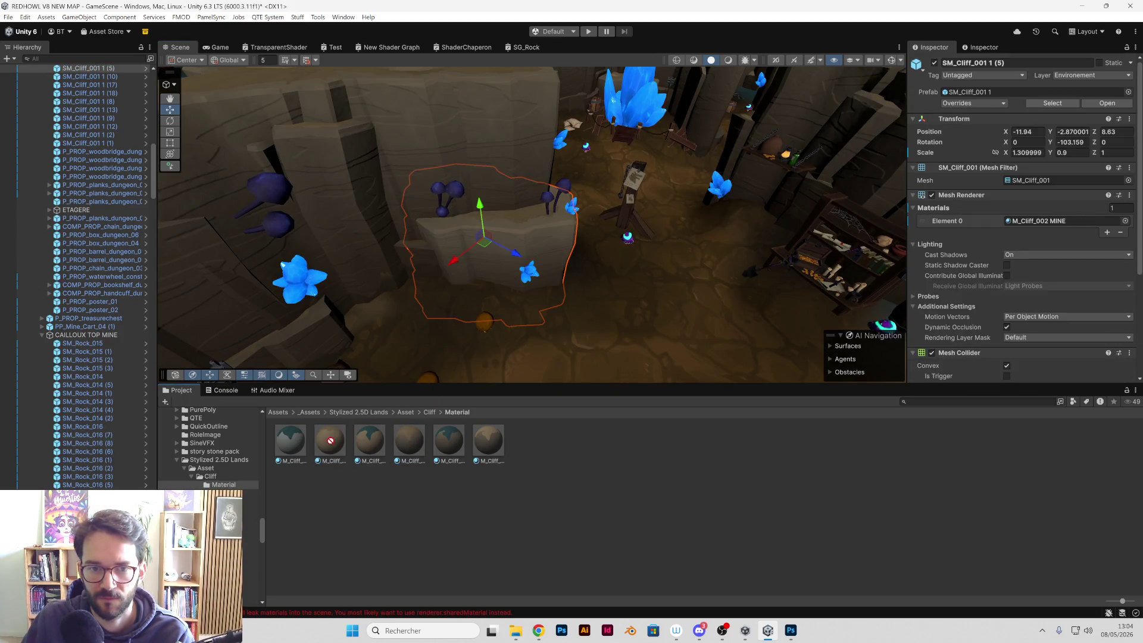
left_click(500, 447)
mouse_move(500, 447)
left_mouse_down()
mouse_move(532, 256)
mouse_move(495, 431)
left_mouse_up()
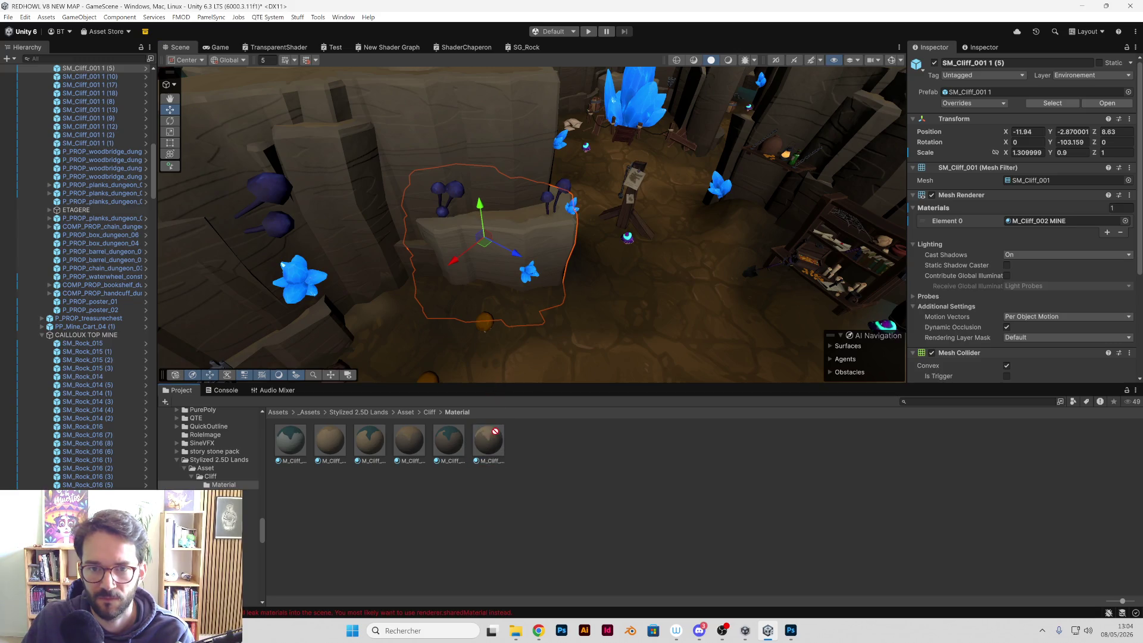
left_click(407, 456)
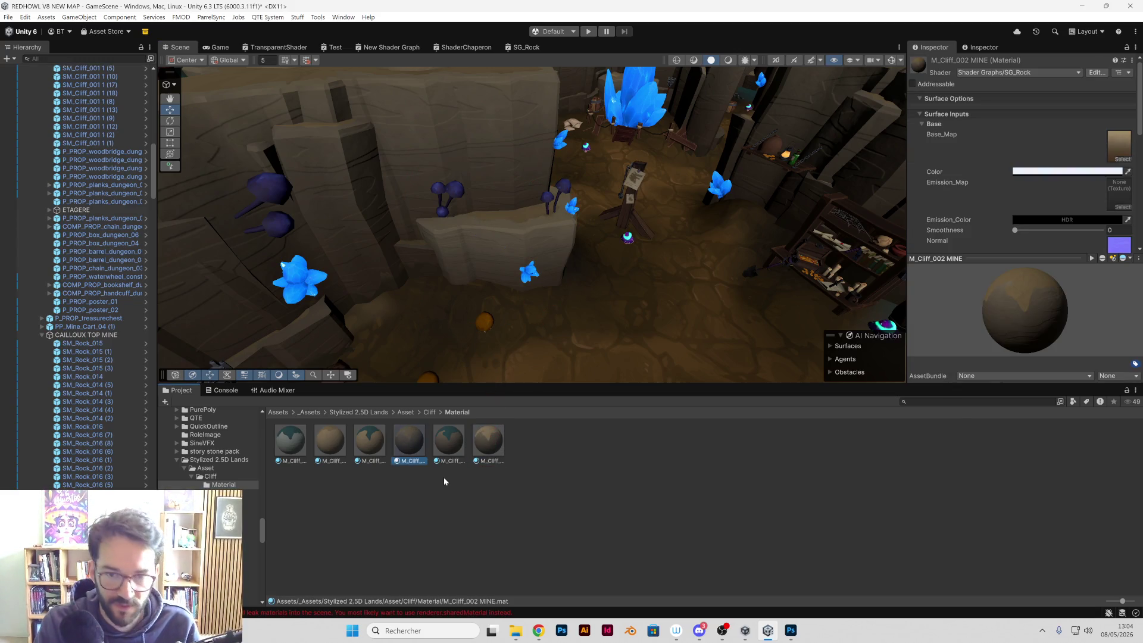
Step: Duplicate M_Cliff_002 MINE as M_Cliff_002 MINE PETIT and apply it to the cliff rock
key("ctrl+d")
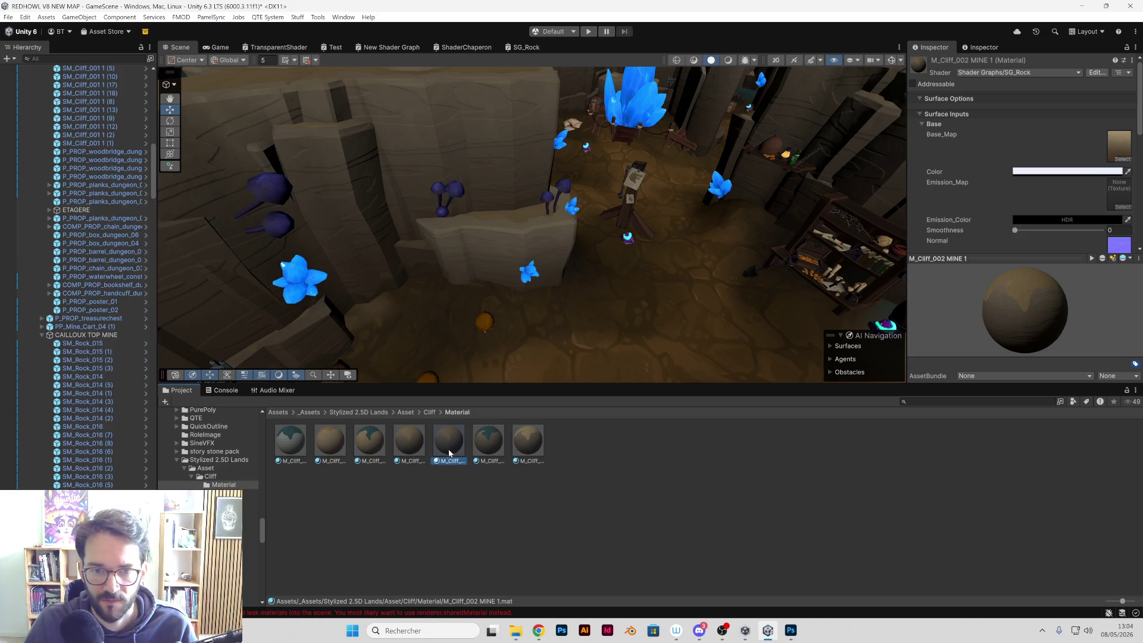
left_click(445, 462)
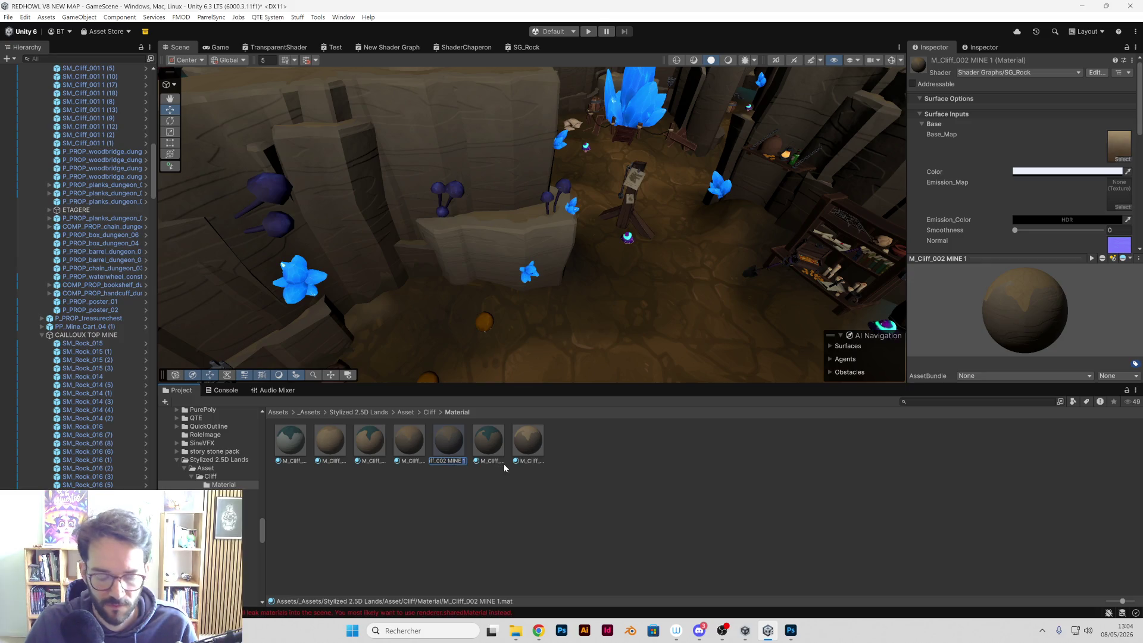
type("PETIT")
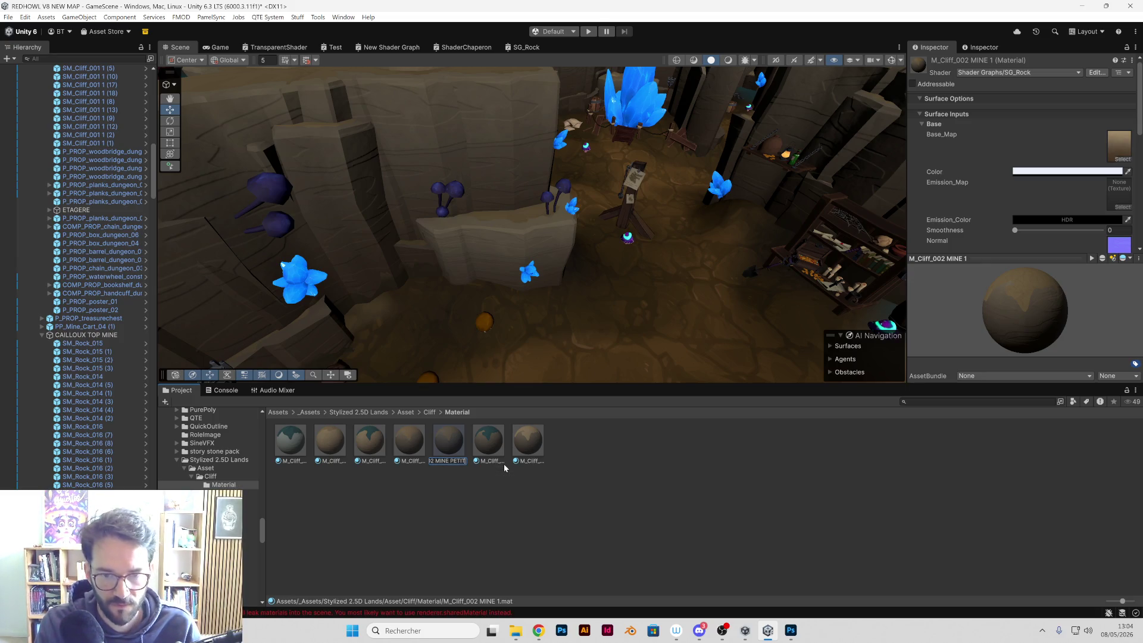
key("Return")
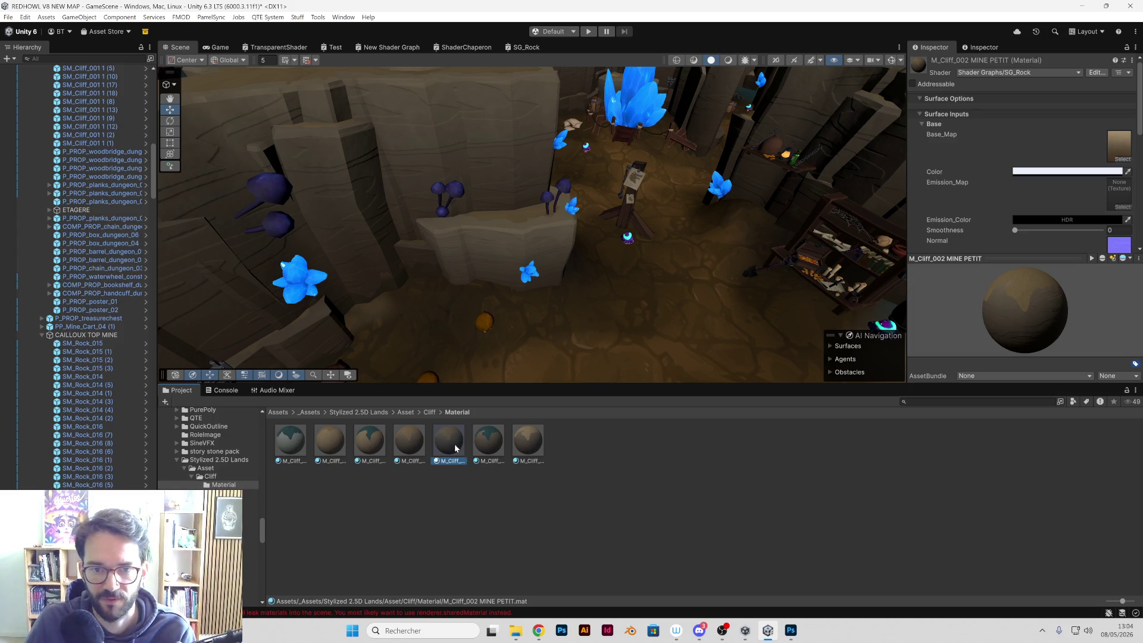
mouse_move(455, 447)
left_mouse_down()
mouse_move(513, 266)
mouse_move(553, 289)
mouse_move(470, 197)
mouse_move(485, 266)
mouse_move(482, 256)
left_mouse_up()
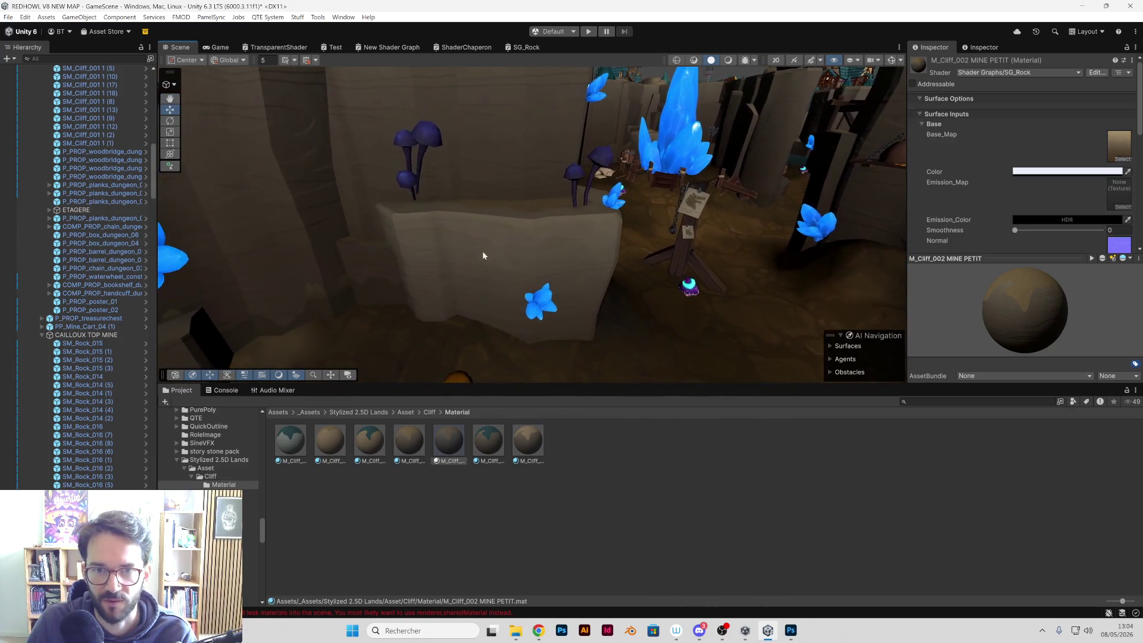
Step: Try new VertexColor_Value and VC_HeightRange values, then revert them to 0.9 and 5
left_click_drag(502, 309, 501, 302)
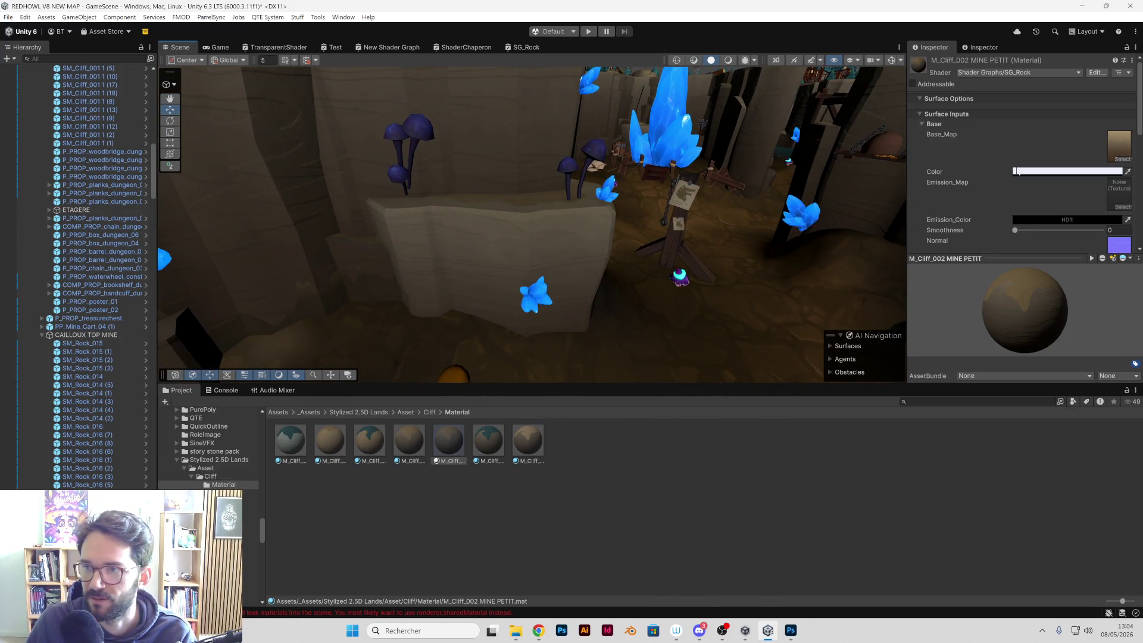
left_click_drag(996, 258, 998, 350)
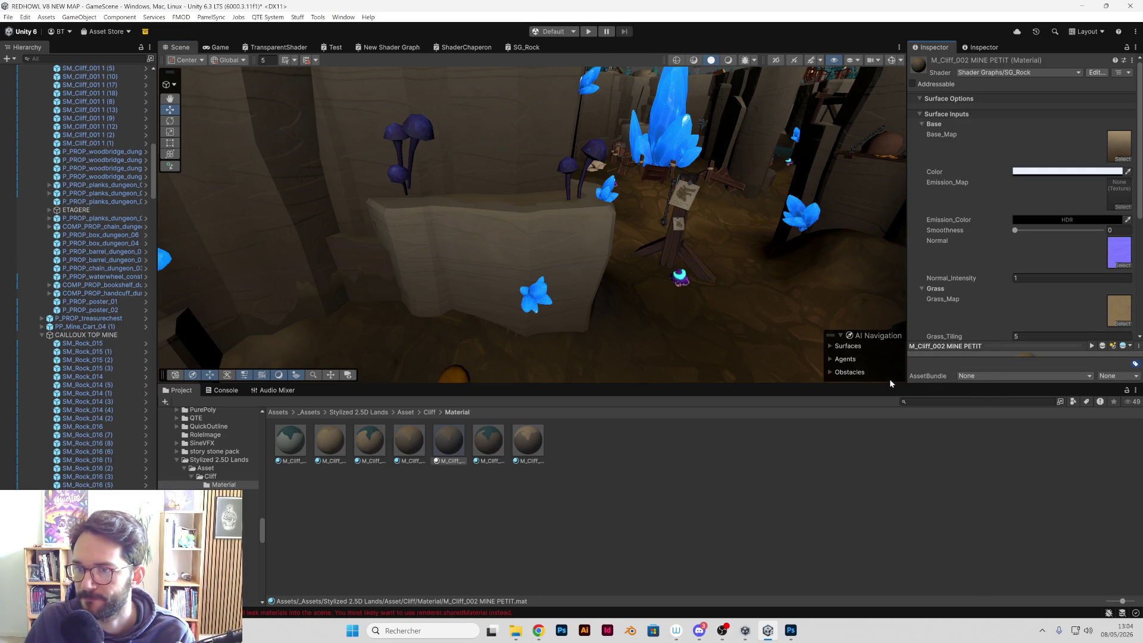
left_click_drag(876, 384, 842, 495)
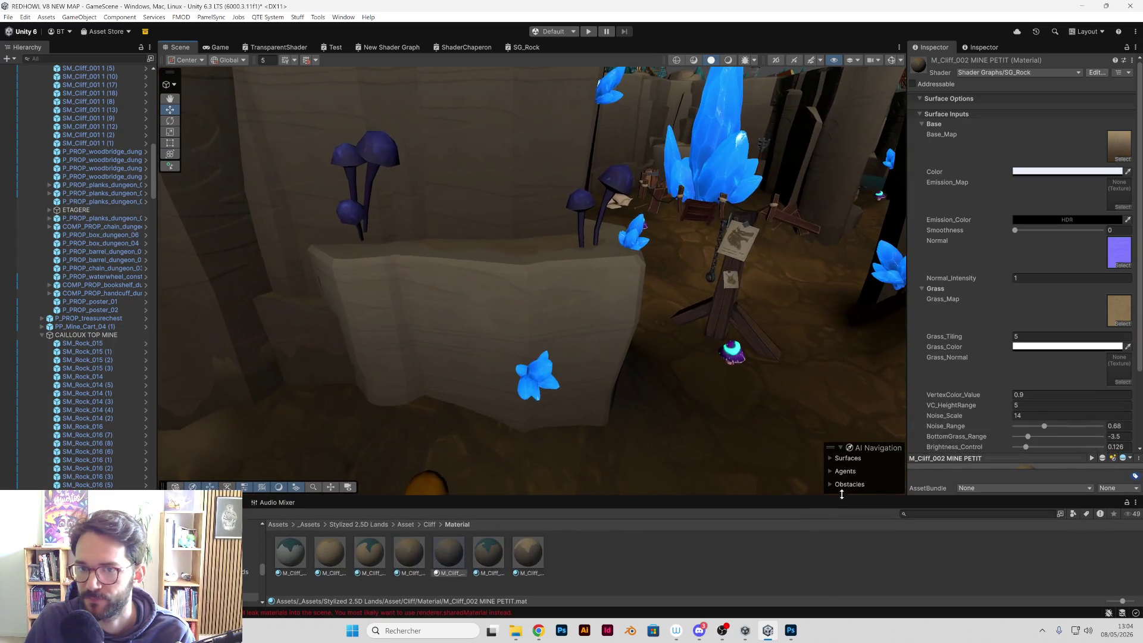
scroll(786, 377, "down", 5)
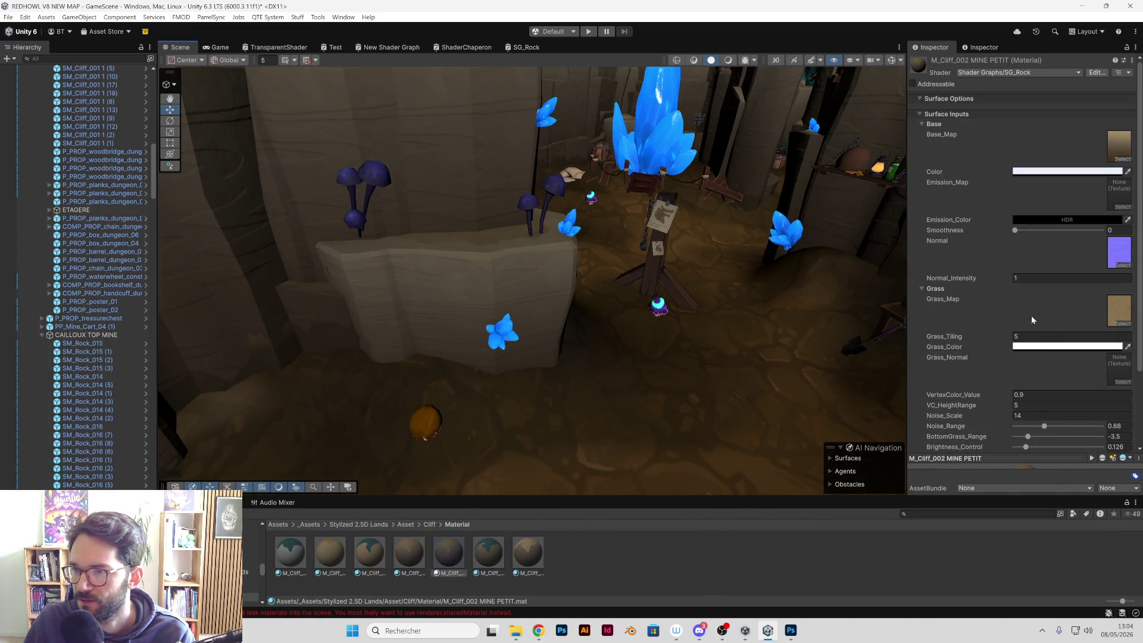
scroll(1031, 316, "down", 3)
scroll(1016, 299, "up", 3)
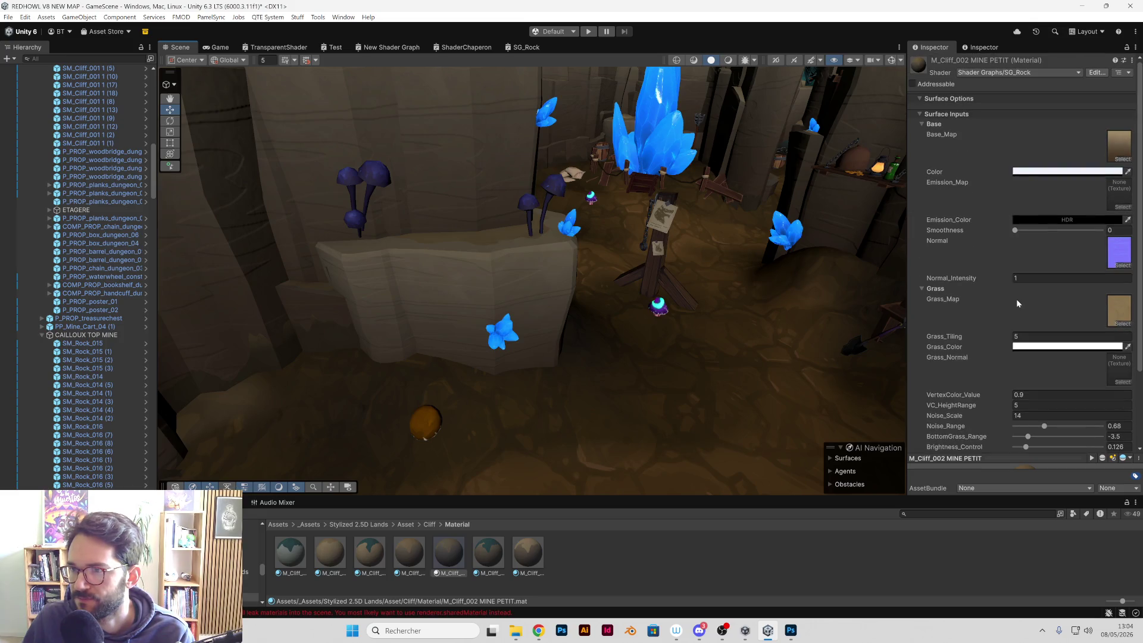
scroll(1012, 256, "down", 3)
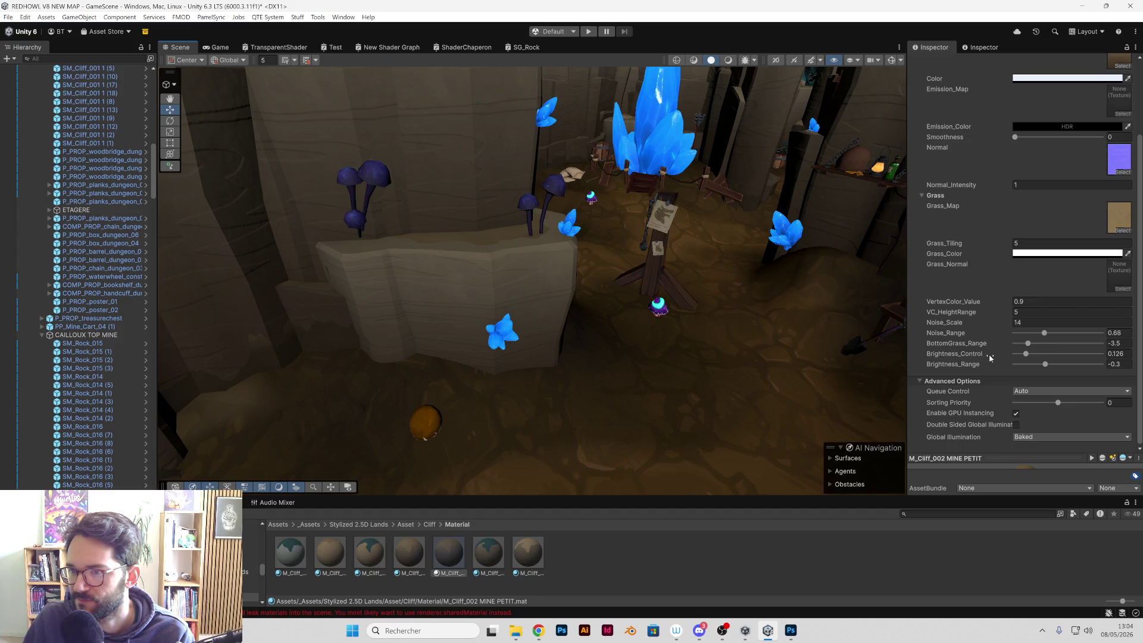
left_click_drag(970, 303, 1027, 298)
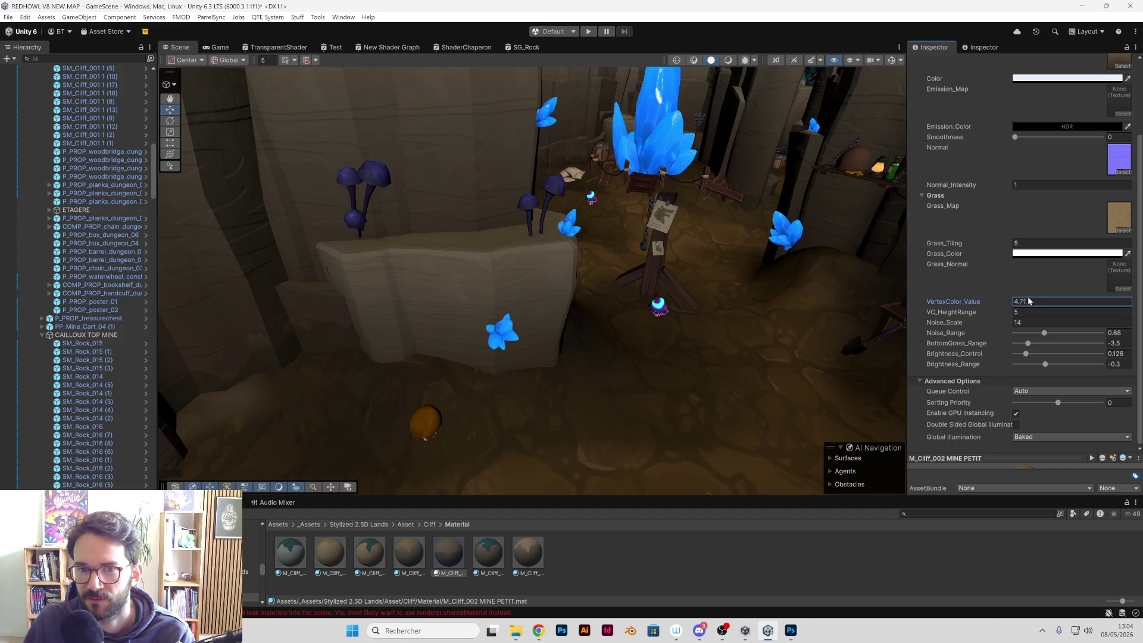
key("ctrl+z")
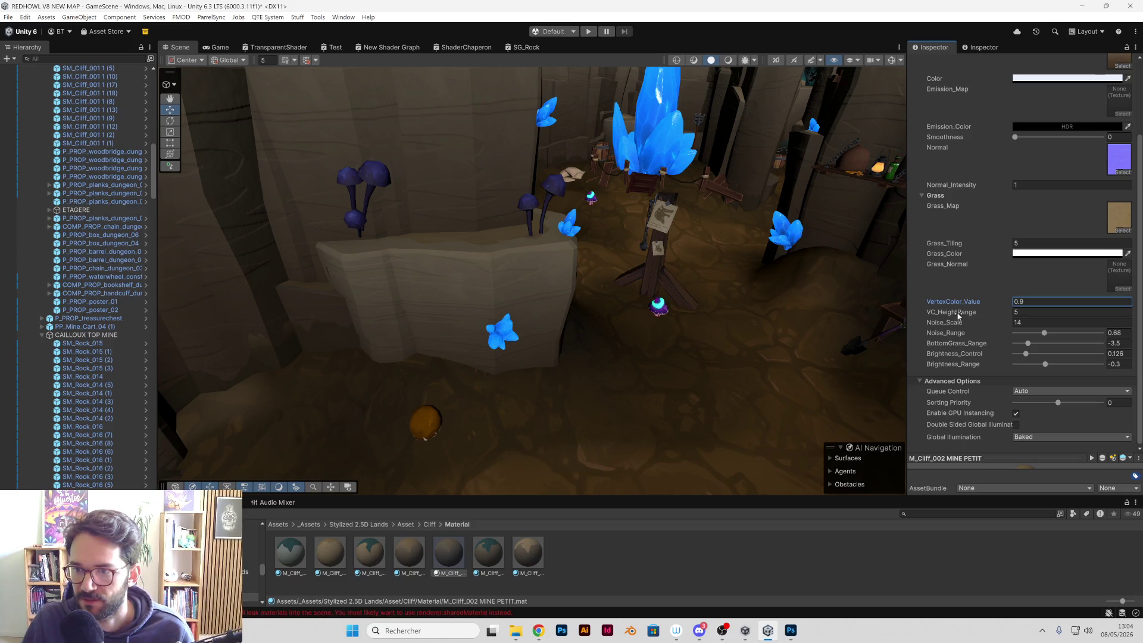
mouse_move(981, 315)
left_mouse_down()
mouse_move(1008, 316)
mouse_move(943, 324)
left_mouse_up()
key("ctrl+z")
key("ctrl+z")
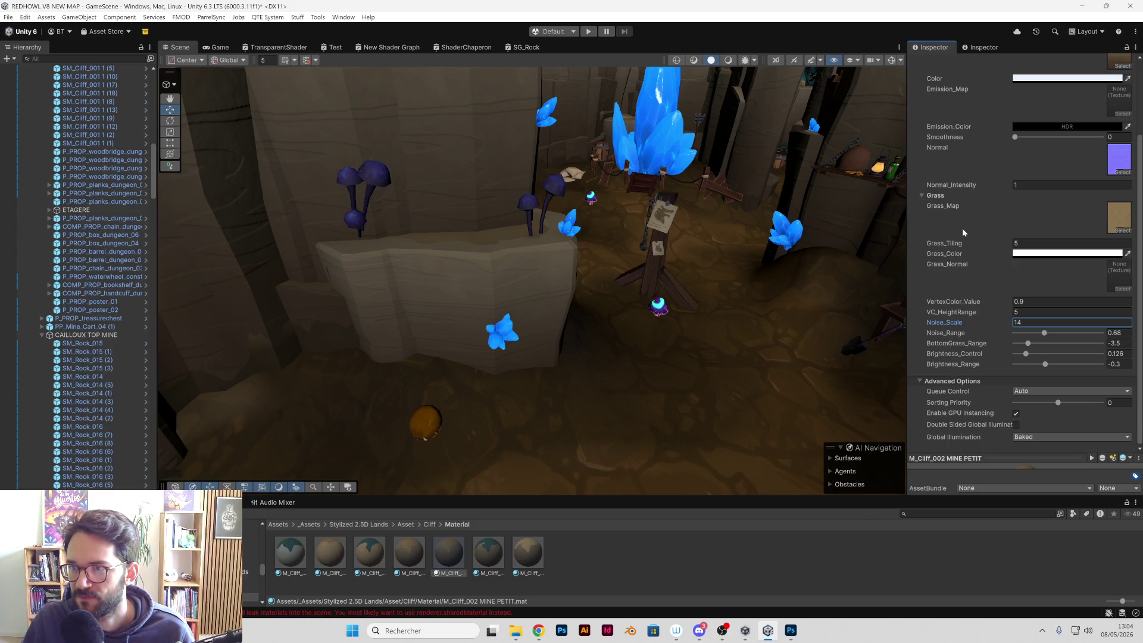
Step: Try BottomGrass_Range and Brightness_Range changes, reverting them, then lower Sorting Priority
scroll(962, 228, "up", 3)
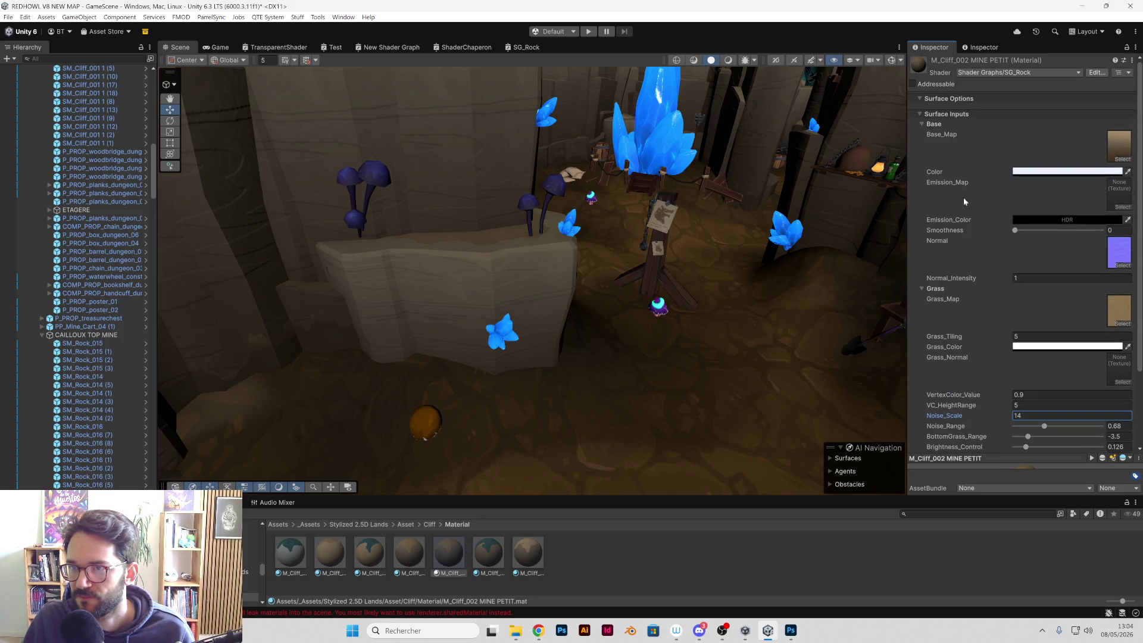
left_click(919, 98)
left_click(918, 98)
scroll(938, 187, "down", 3)
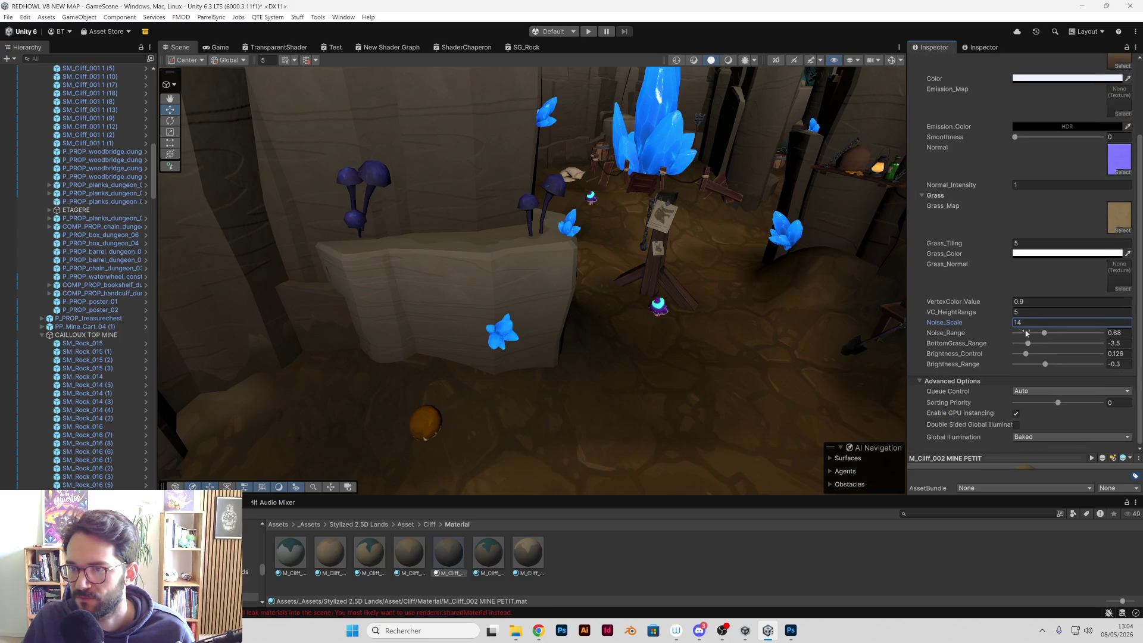
left_click(1045, 334)
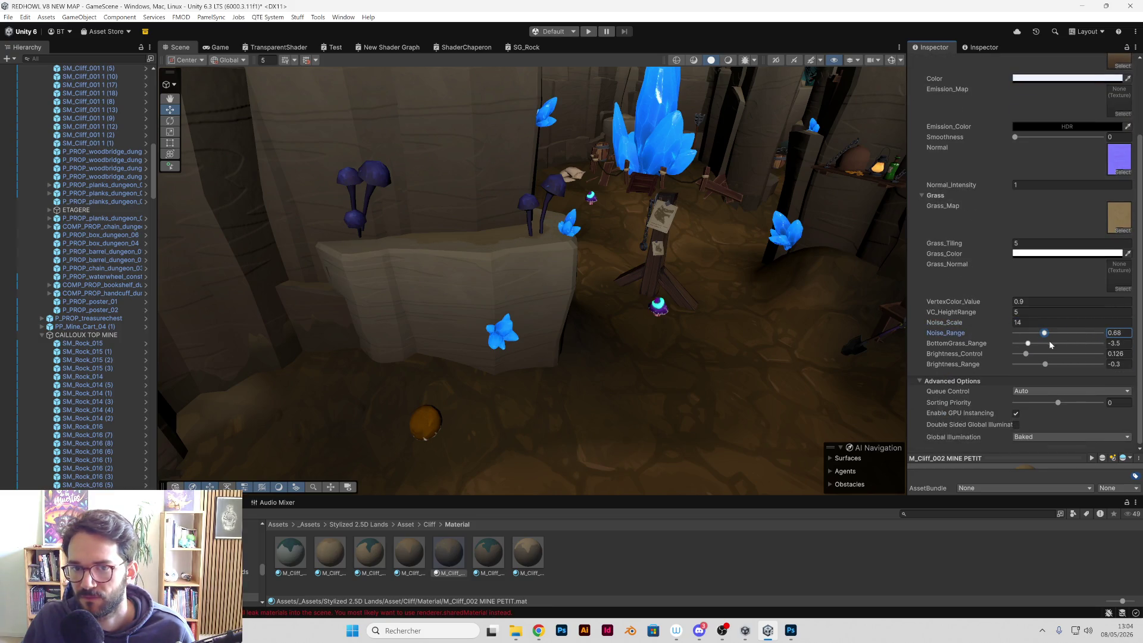
mouse_move(1027, 344)
left_mouse_down()
mouse_move(1068, 345)
mouse_move(1017, 356)
left_mouse_up()
key("ctrl+z")
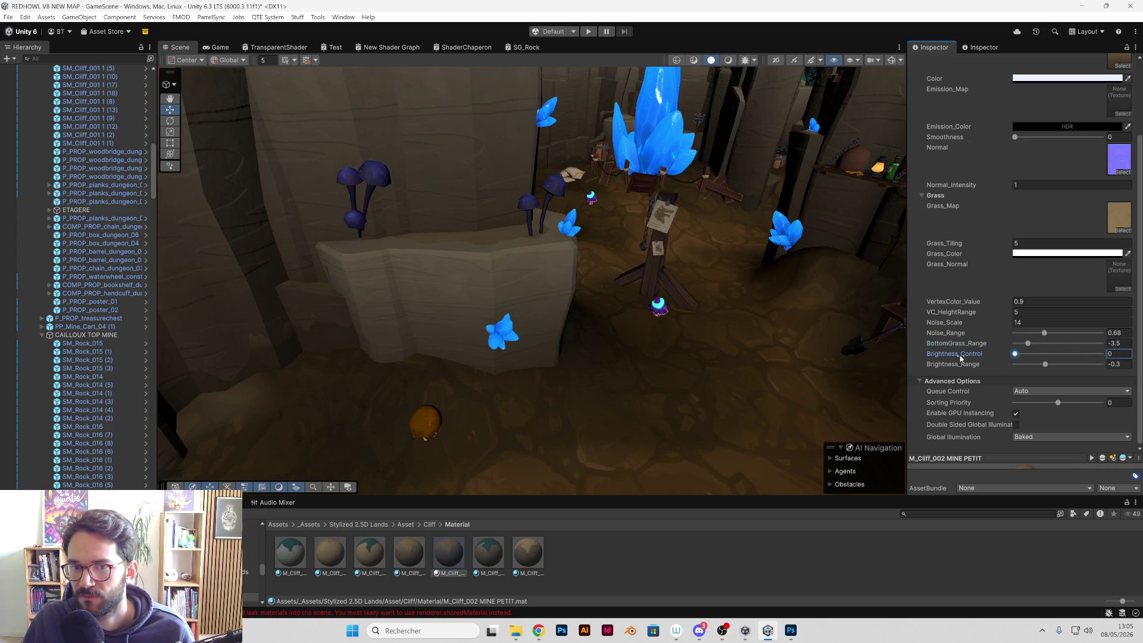
key("ctrl+z")
left_click(1044, 365)
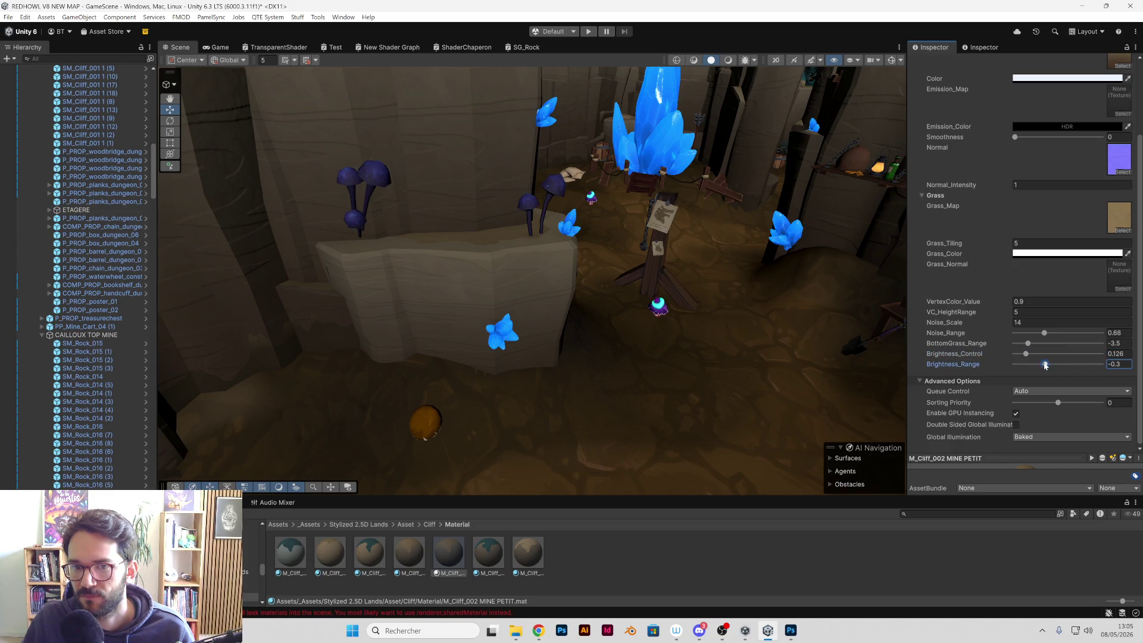
left_click_drag(1015, 368, 1090, 367)
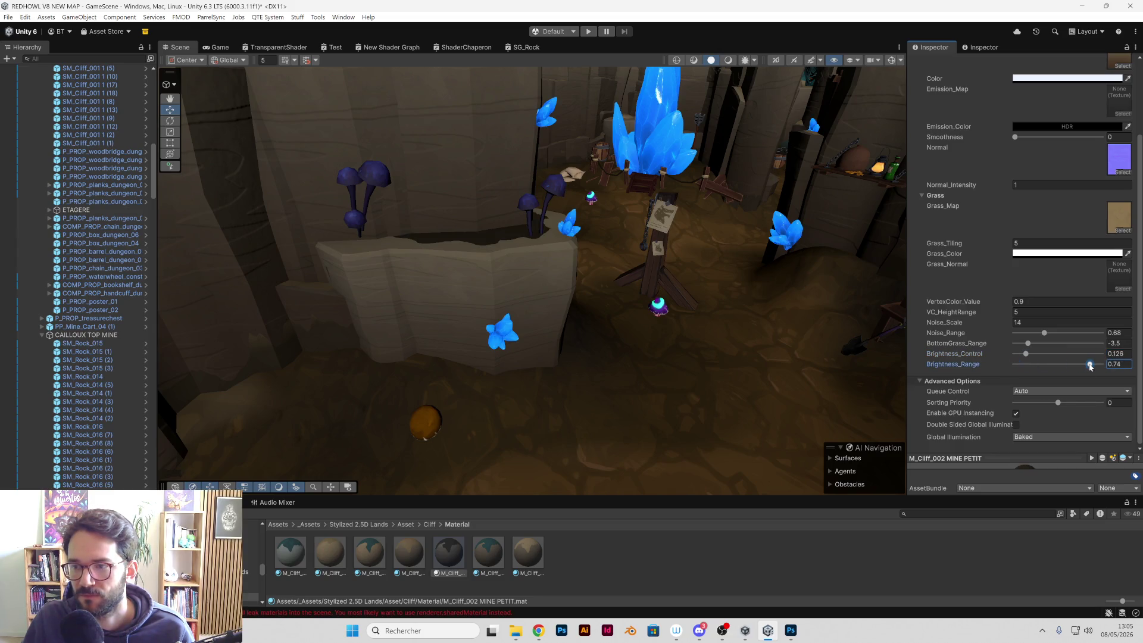
key("ctrl+z")
left_click_drag(1057, 403, 1051, 405)
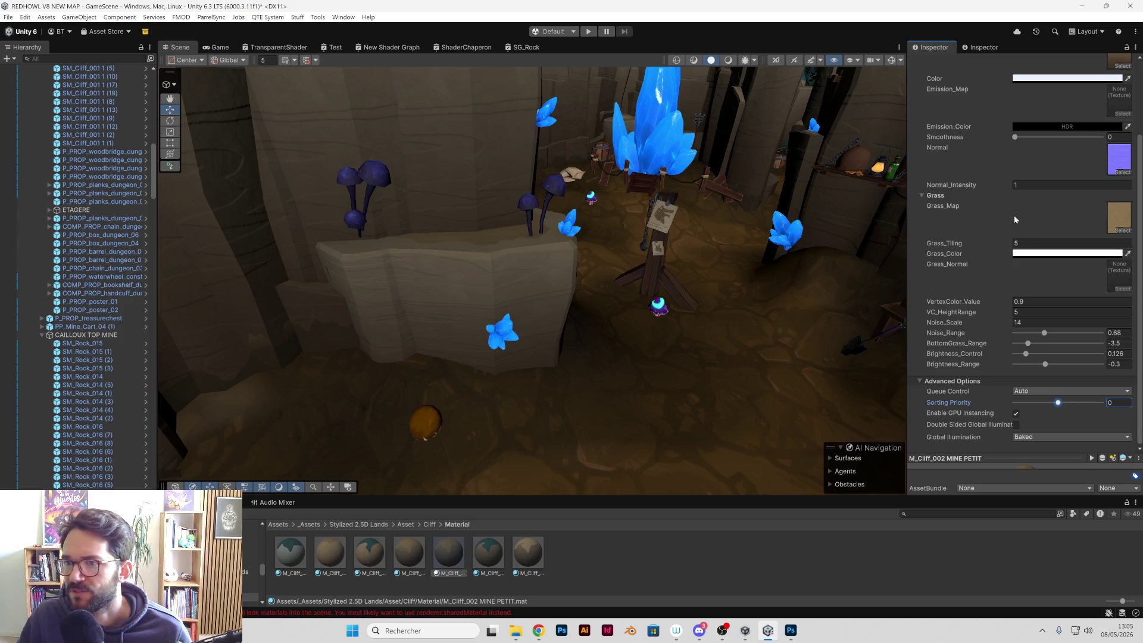
Step: Set Normal_Intensity back to 1 and return to the top of the material
left_click(1014, 244)
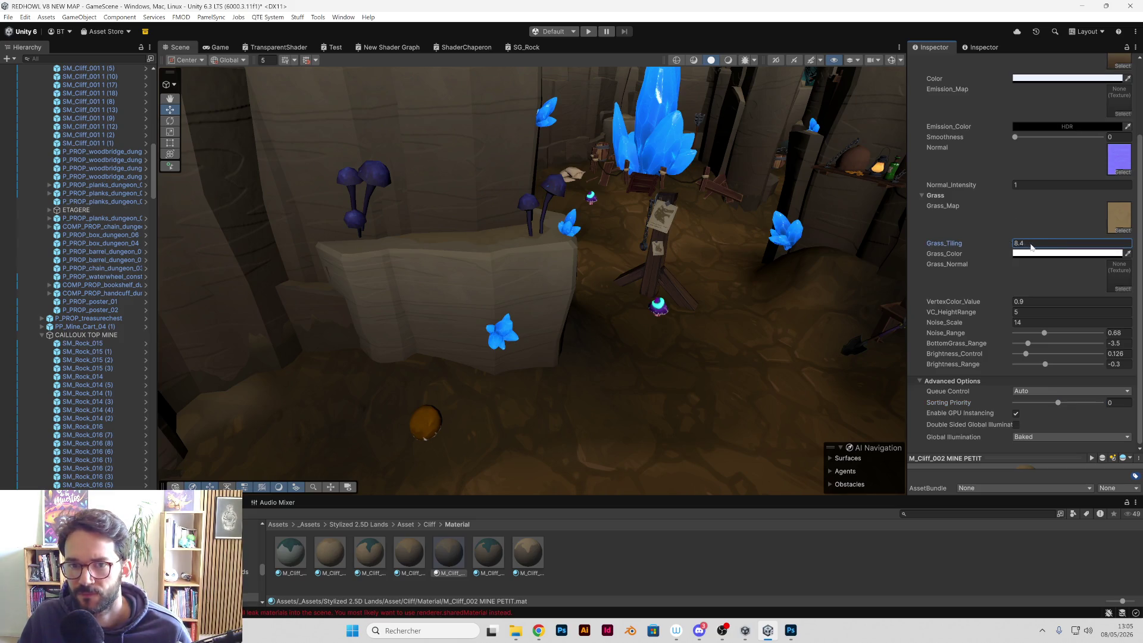
scroll(1056, 209, "up", 2)
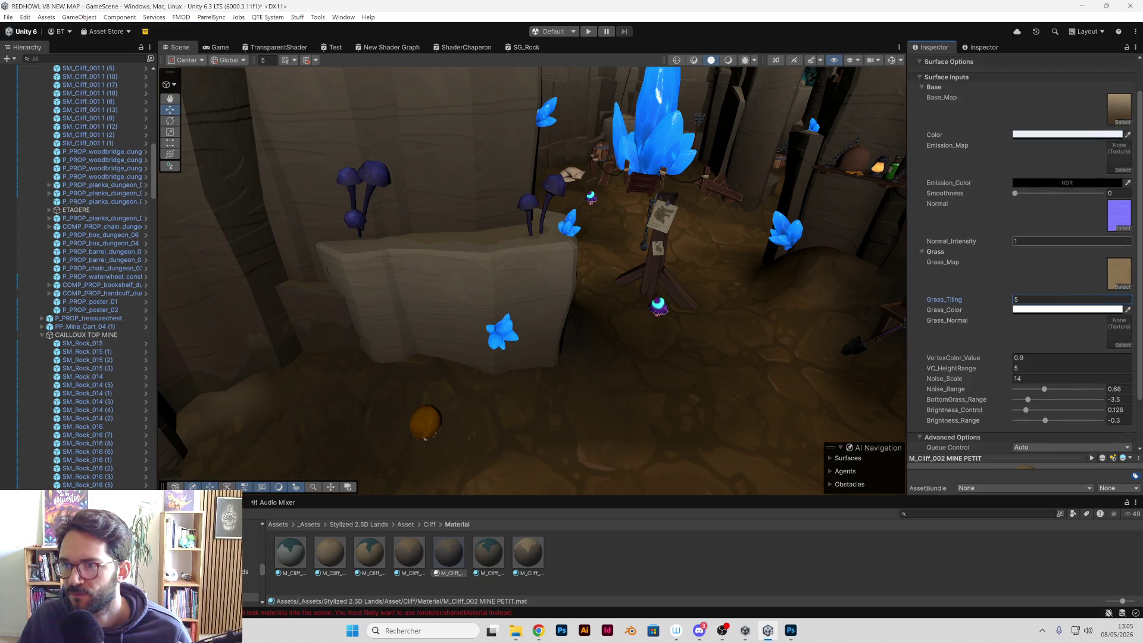
left_click_drag(1011, 240, 1052, 240)
type("1")
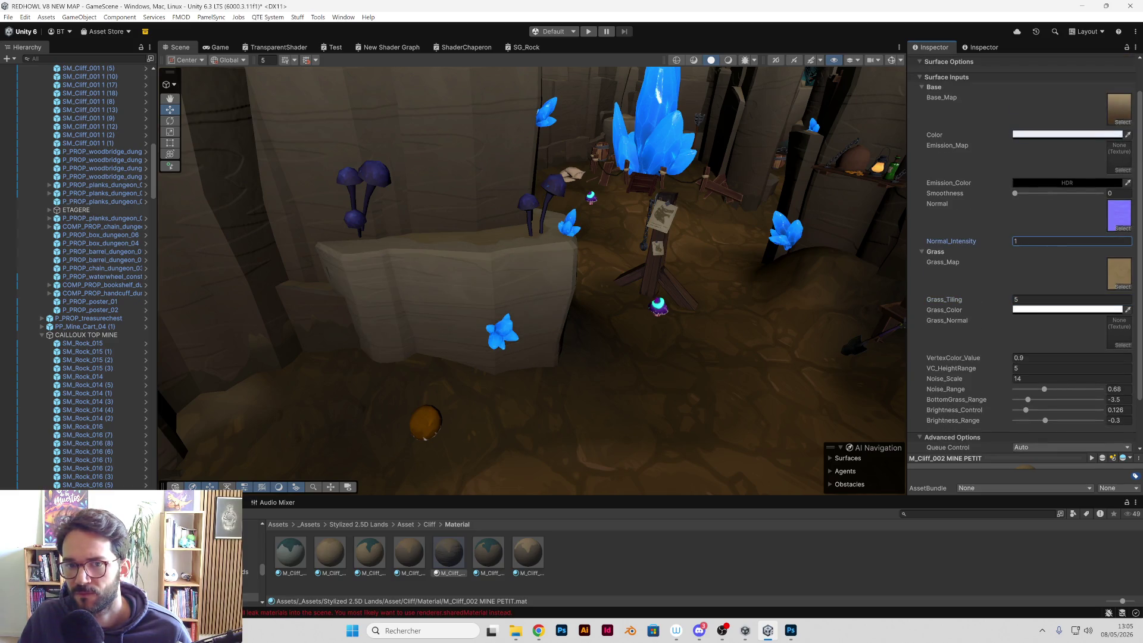
scroll(1049, 219, "up", 2)
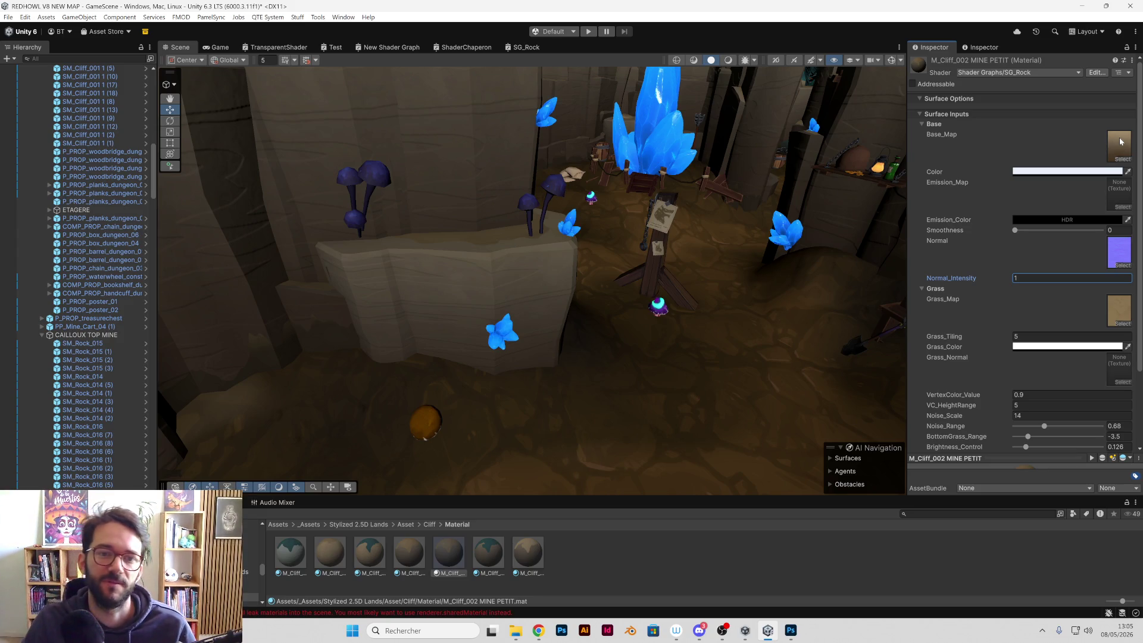
Step: Tint the M_Cliff_002 MINE PETIT material grey C2C2C2 (RGB 194, 194, 194)
mouse_move(538, 215)
left_mouse_down()
mouse_move(539, 229)
mouse_move(532, 206)
mouse_move(538, 232)
left_mouse_up()
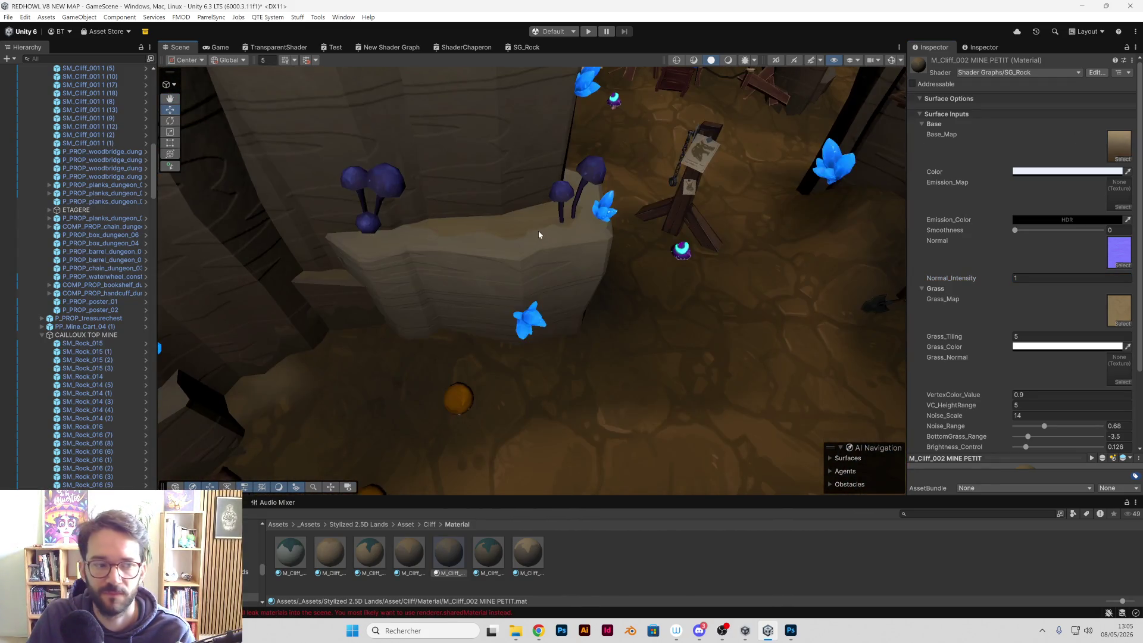
right_click(524, 218)
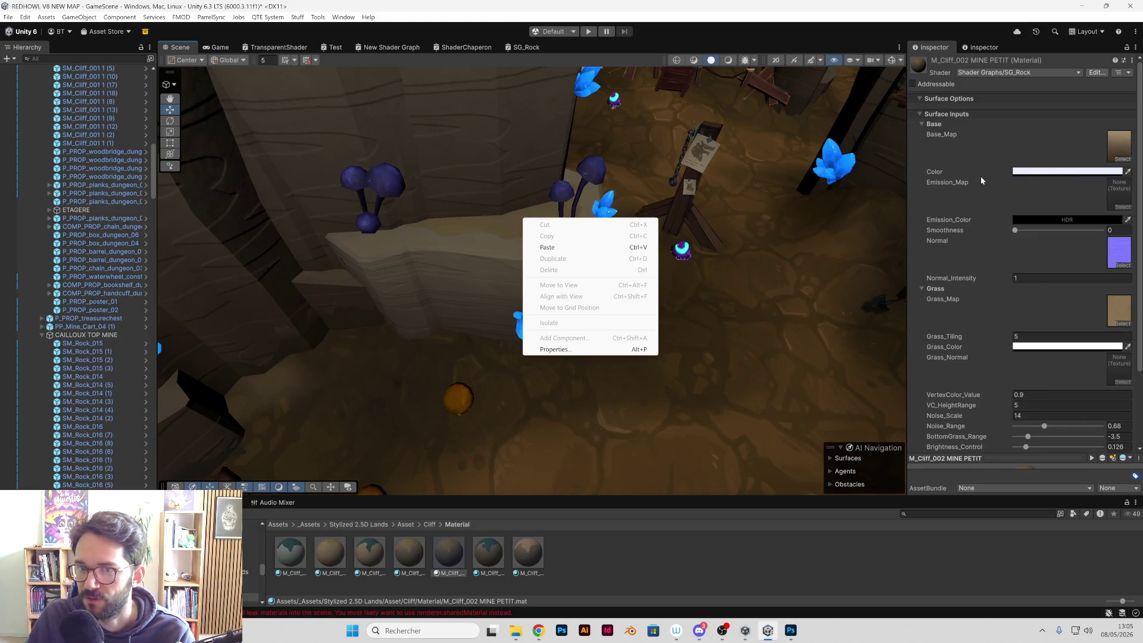
left_click(711, 39)
left_click(1097, 172)
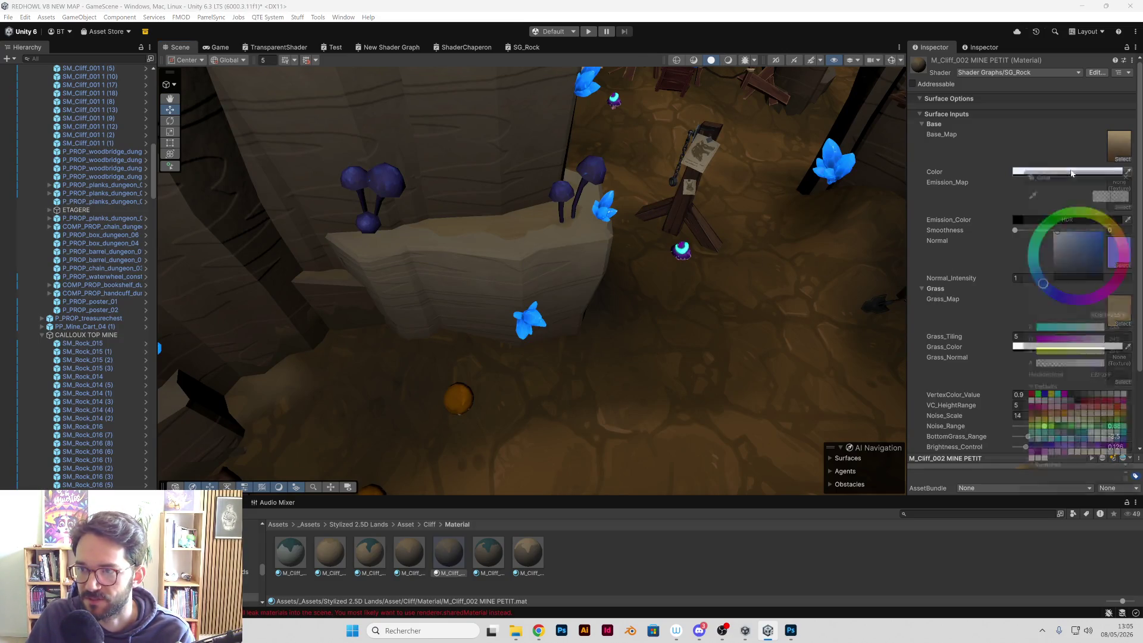
left_click_drag(1060, 243, 1043, 241)
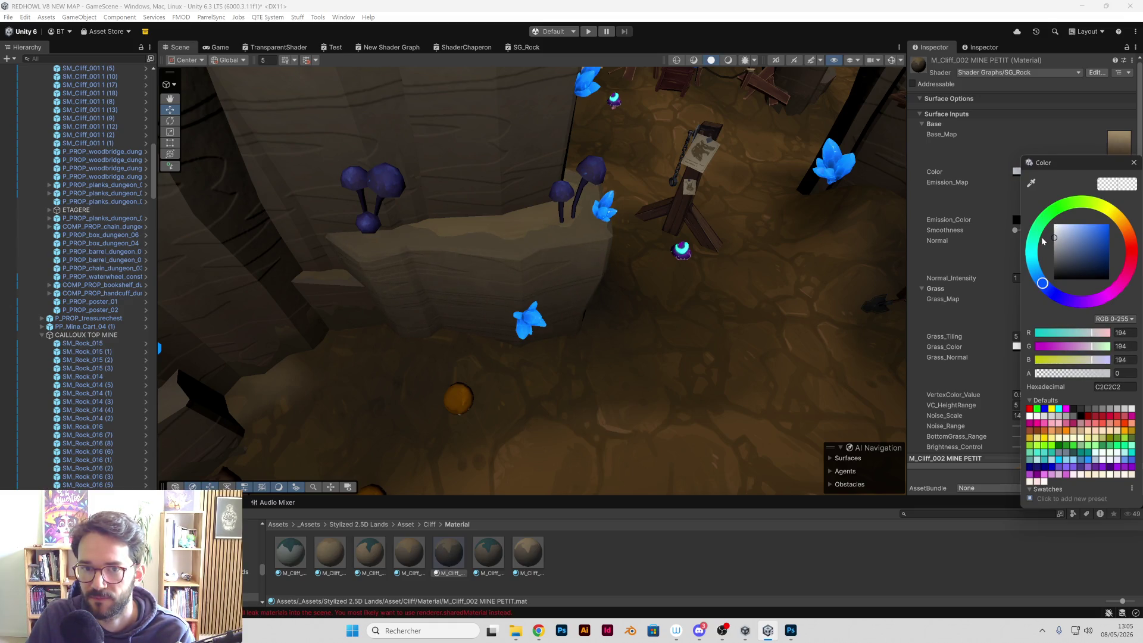
Step: Preview the grey cliffs with Scene lighting on and off, then select a cliff
mouse_move(595, 262)
left_mouse_down()
mouse_move(722, 297)
mouse_move(705, 297)
mouse_move(722, 237)
mouse_move(809, 59)
left_mouse_up()
left_click(727, 61)
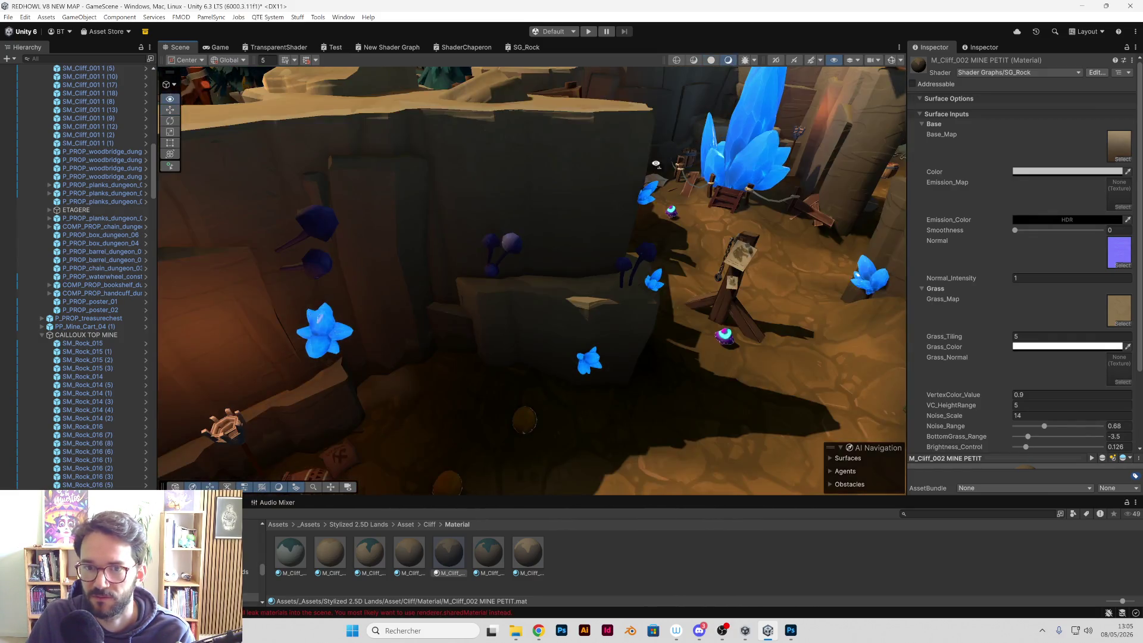
left_click_drag(774, 119, 652, 211)
mouse_move(662, 206)
left_mouse_down()
mouse_move(494, 236)
mouse_move(478, 230)
mouse_move(599, 221)
mouse_move(604, 232)
mouse_move(530, 230)
mouse_move(661, 122)
left_mouse_up()
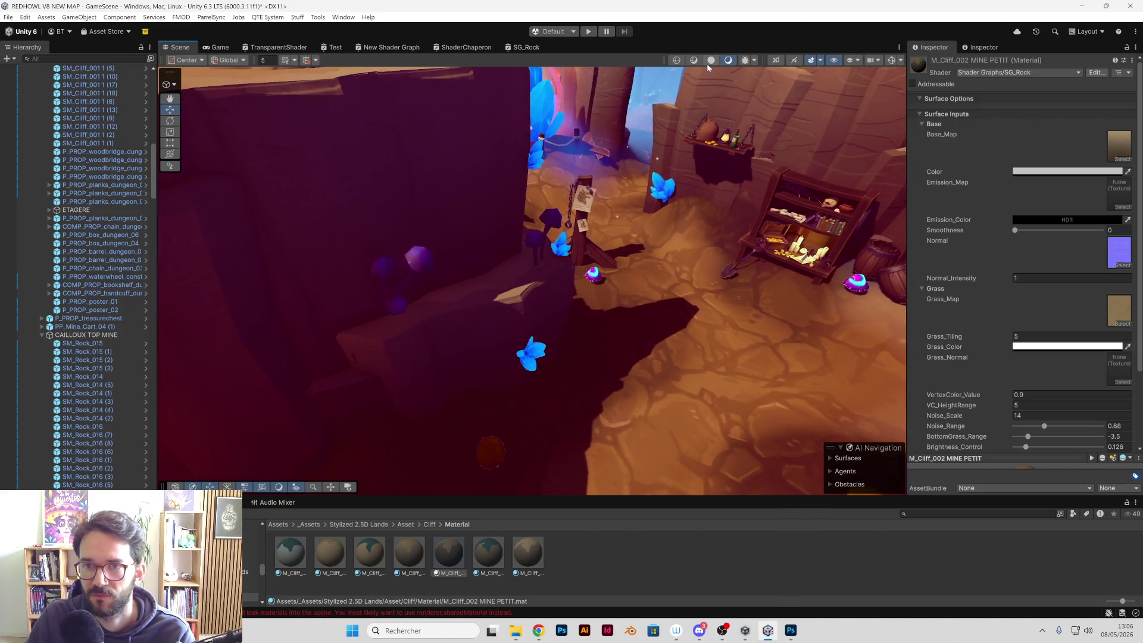
left_click(711, 60)
mouse_move(800, 70)
left_mouse_down()
mouse_move(613, 186)
mouse_move(633, 160)
mouse_move(659, 205)
mouse_move(626, 251)
mouse_move(721, 225)
mouse_move(806, 293)
mouse_move(676, 260)
mouse_move(774, 231)
mouse_move(700, 237)
mouse_move(691, 224)
mouse_move(706, 208)
mouse_move(699, 184)
mouse_move(724, 202)
mouse_move(712, 212)
mouse_move(759, 177)
left_mouse_up()
left_click(612, 247)
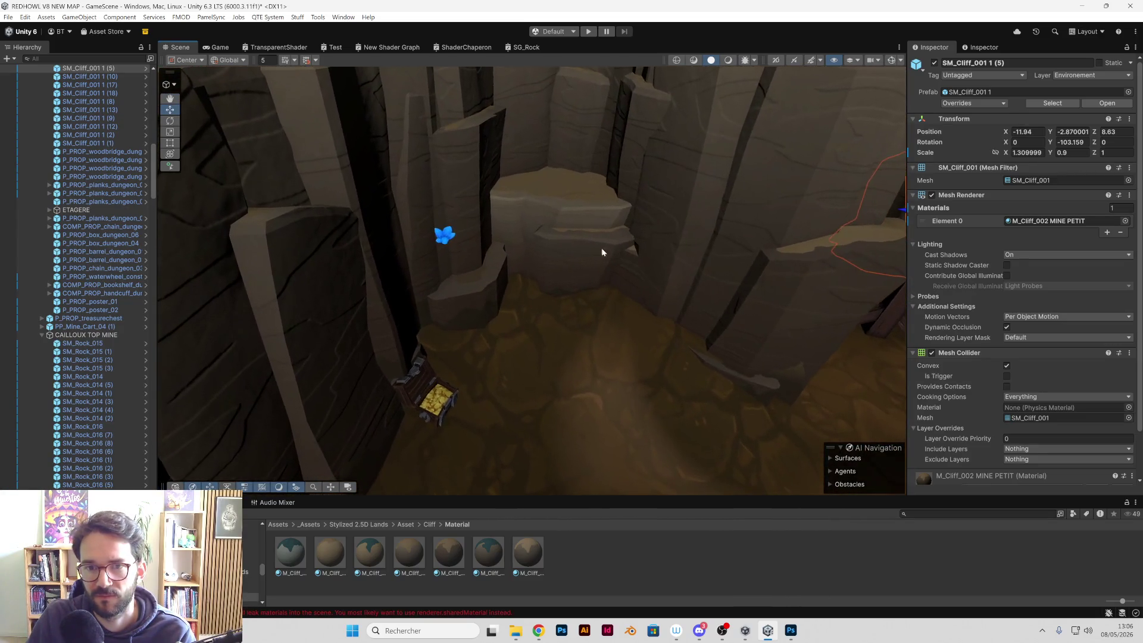
Step: Give SM_Cliff_001 1 (17) the M_Cliff_002 MINE PETIT material and inspect neighbouring cliff blocks
left_click(583, 252)
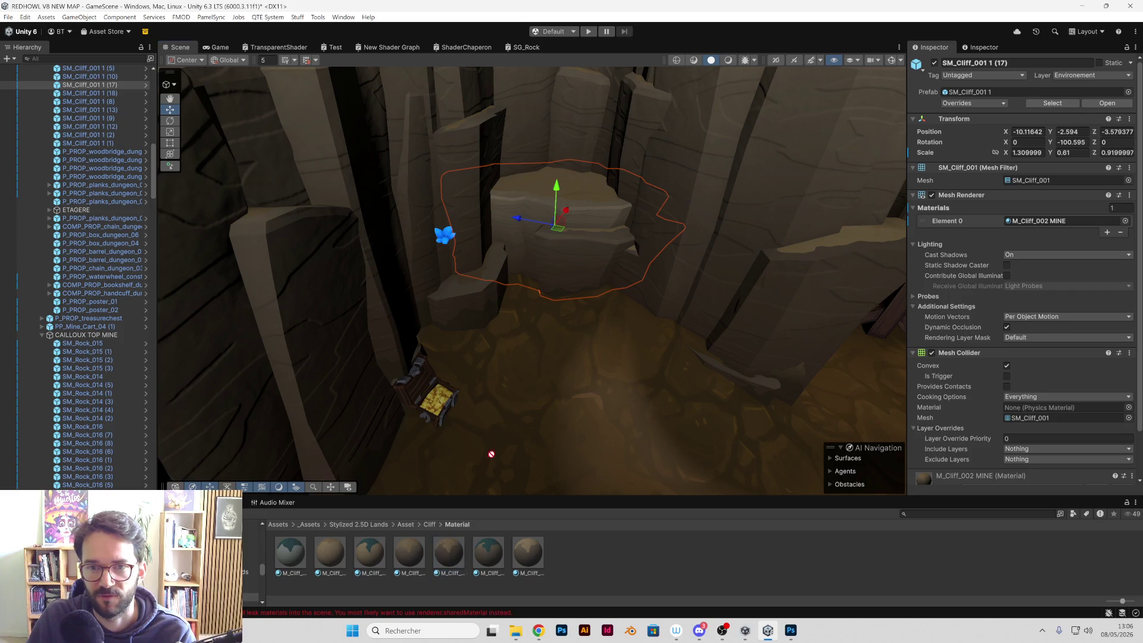
mouse_move(582, 266)
left_mouse_down()
mouse_move(635, 281)
mouse_move(529, 233)
mouse_move(645, 231)
mouse_move(496, 189)
mouse_move(619, 201)
mouse_move(641, 222)
mouse_move(540, 212)
mouse_move(628, 209)
mouse_move(651, 250)
mouse_move(559, 248)
mouse_move(519, 264)
mouse_move(620, 209)
mouse_move(501, 506)
left_mouse_up()
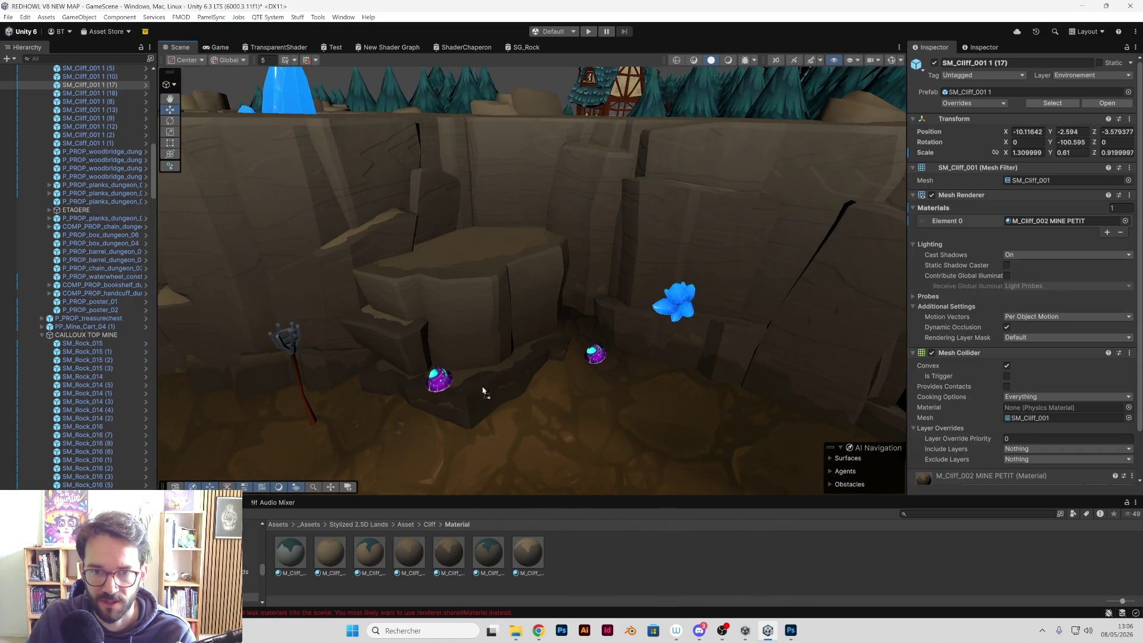
left_click_drag(488, 476, 566, 339)
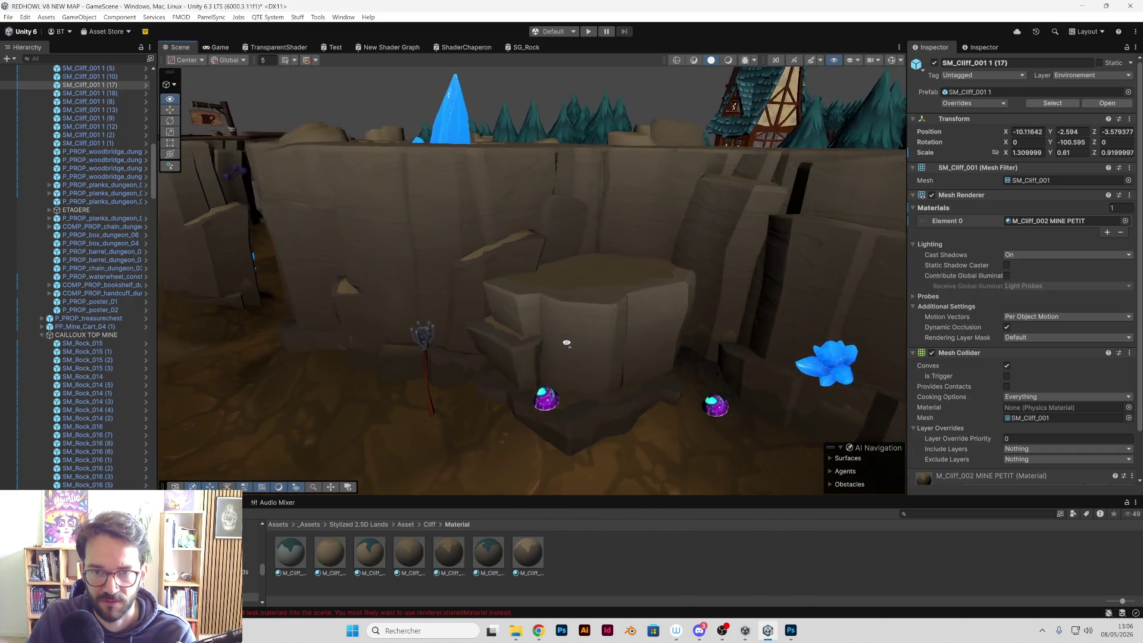
left_click(523, 255)
mouse_move(487, 209)
left_mouse_down()
mouse_move(494, 226)
mouse_move(485, 220)
left_mouse_up()
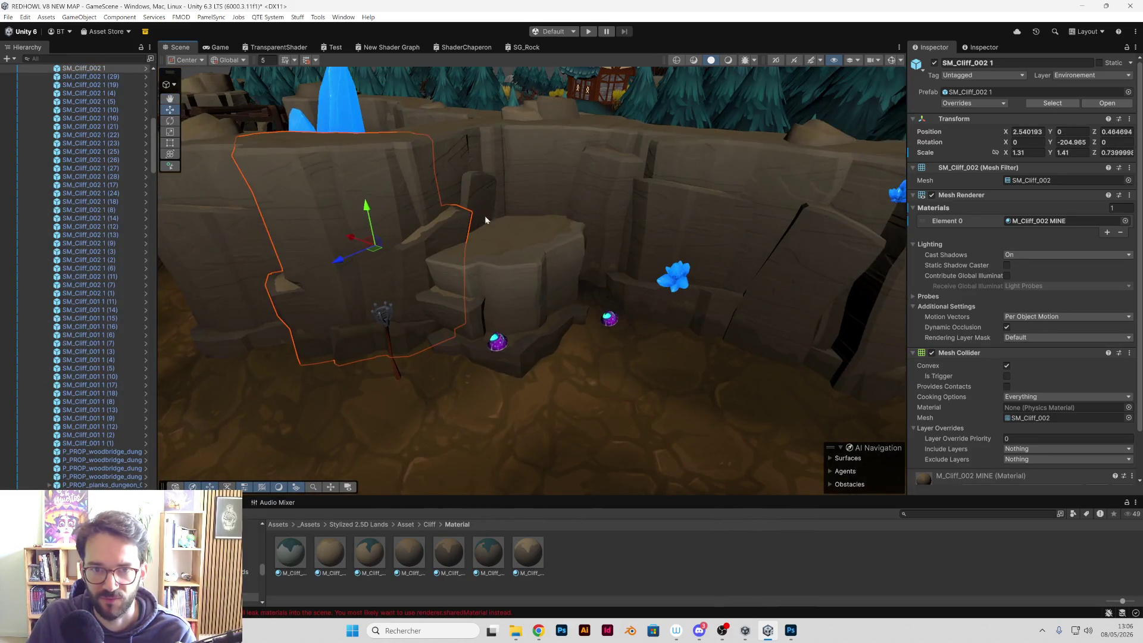
left_click_drag(514, 256, 457, 267)
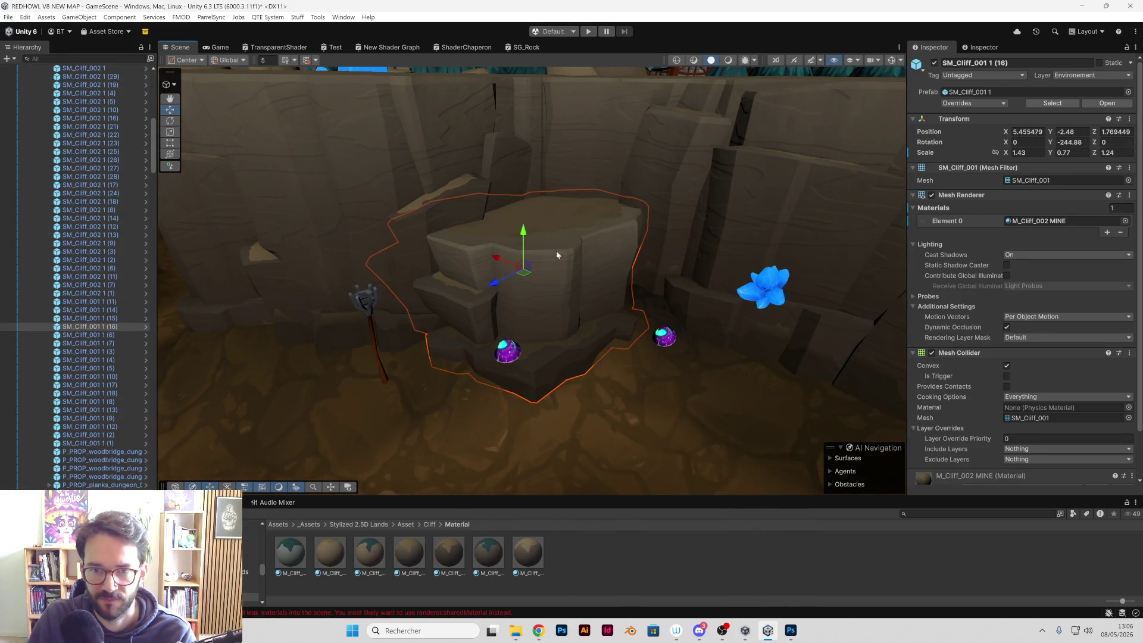
mouse_move(556, 255)
left_mouse_down()
mouse_move(610, 334)
mouse_move(500, 324)
mouse_move(516, 319)
mouse_move(477, 339)
left_mouse_up()
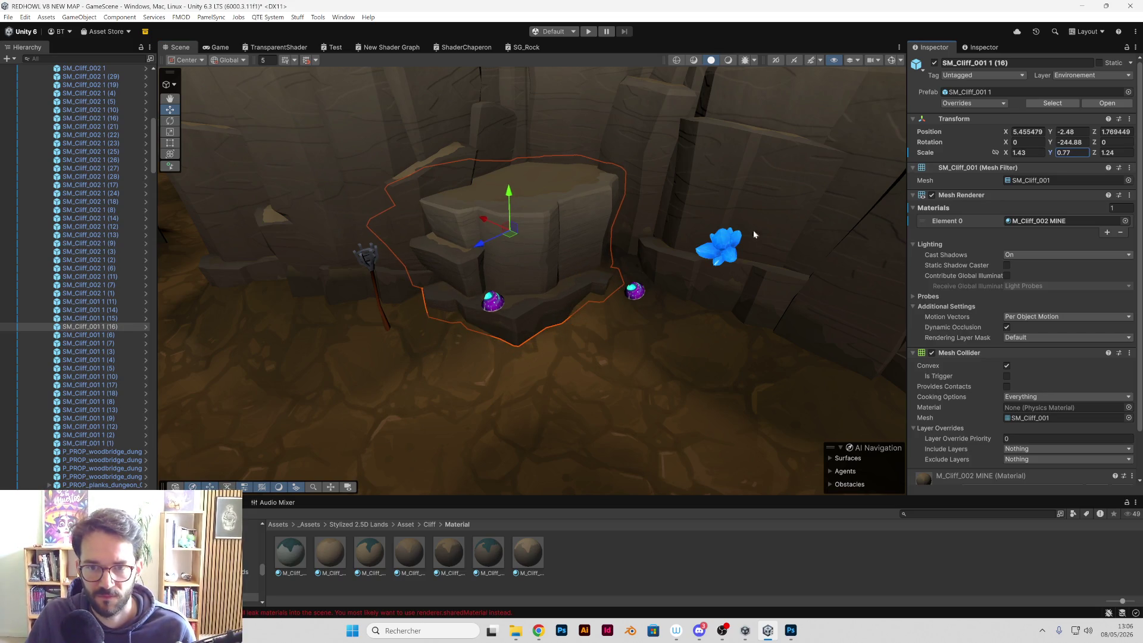
mouse_move(755, 234)
left_mouse_down()
mouse_move(806, 204)
mouse_move(737, 240)
mouse_move(581, 234)
mouse_move(610, 228)
mouse_move(512, 311)
mouse_move(580, 334)
mouse_move(602, 319)
mouse_move(571, 307)
mouse_move(591, 306)
mouse_move(572, 333)
left_mouse_up()
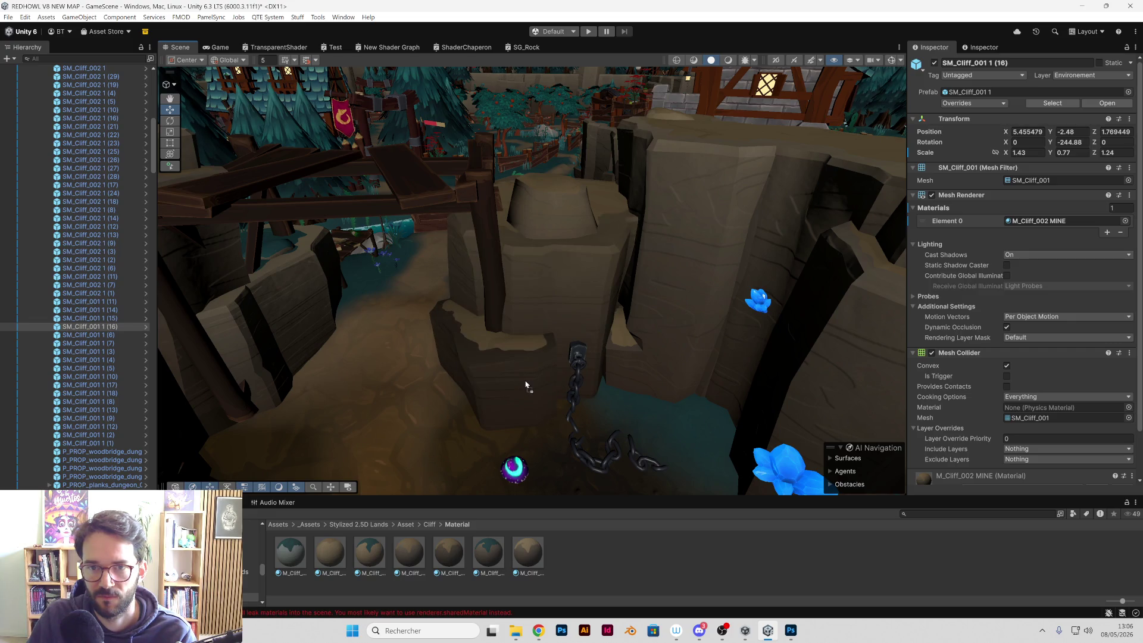
Step: Select cliff SM_Cliff_001 1 (15), turn on fog, skybox and warm lighting, and orbit the canyon
mouse_move(539, 488)
left_mouse_down()
mouse_move(509, 456)
mouse_move(556, 315)
mouse_move(434, 249)
mouse_move(641, 255)
mouse_move(632, 282)
mouse_move(510, 331)
mouse_move(533, 349)
mouse_move(776, 273)
mouse_move(606, 277)
left_mouse_up()
left_click(606, 277)
mouse_move(677, 281)
left_mouse_down("alt")
mouse_move(608, 296)
mouse_move(480, 262)
mouse_move(379, 287)
mouse_move(674, 319)
mouse_move(591, 304)
mouse_move(487, 365)
mouse_move(569, 184)
mouse_move(645, 187)
mouse_move(438, 166)
mouse_move(403, 183)
mouse_move(681, 269)
mouse_move(717, 224)
mouse_move(646, 253)
mouse_move(716, 368)
mouse_move(723, 298)
mouse_move(644, 285)
mouse_move(660, 230)
mouse_move(749, 113)
left_mouse_up("alt")
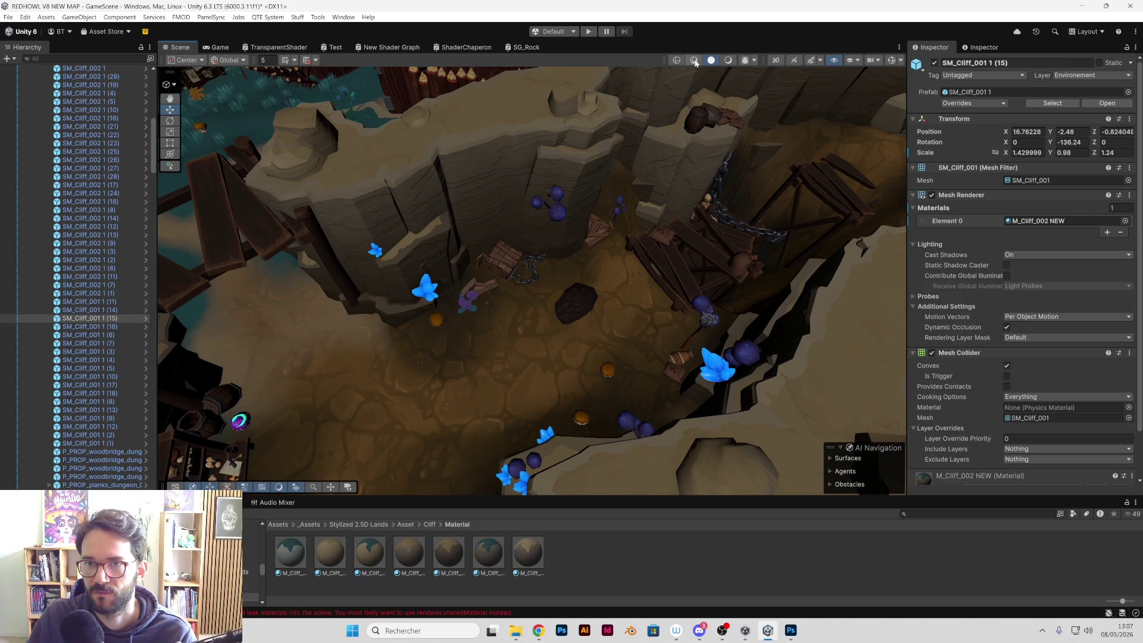
left_click(810, 61)
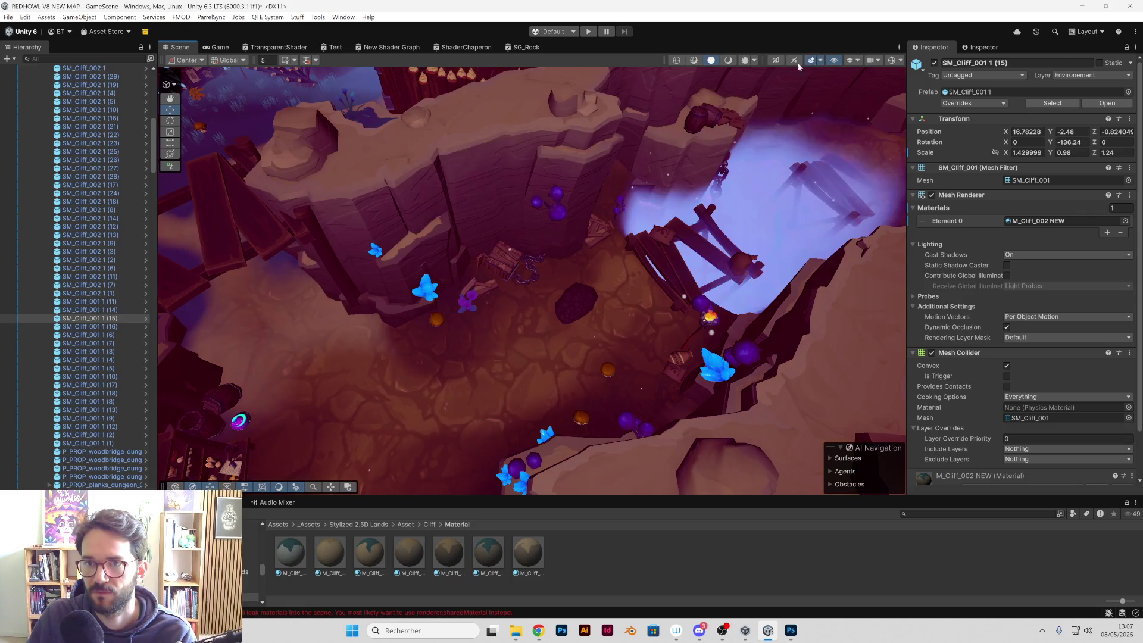
left_click(727, 62)
left_click_drag(654, 180, 694, 192, "alt")
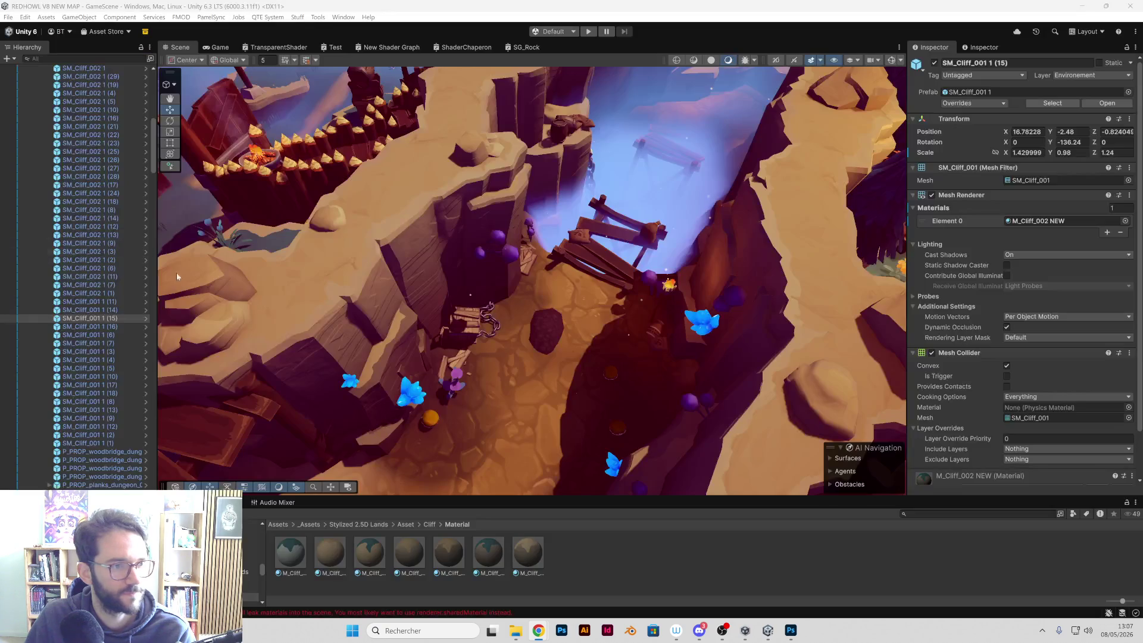
mouse_move(504, 344)
left_mouse_down()
mouse_move(524, 292)
mouse_move(540, 339)
mouse_move(662, 331)
mouse_move(572, 229)
mouse_move(584, 377)
mouse_move(671, 348)
mouse_move(679, 333)
mouse_move(337, 284)
left_mouse_up()
mouse_move(597, 294)
left_mouse_down()
mouse_move(444, 267)
mouse_move(755, 84)
mouse_move(460, 220)
left_mouse_up()
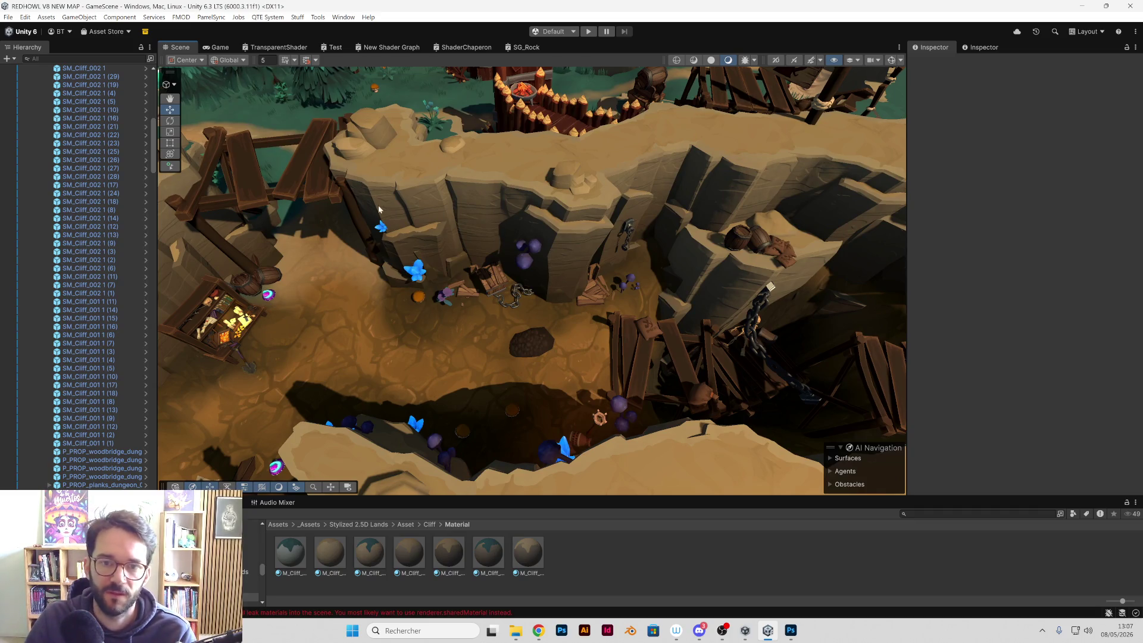
mouse_move(460, 219)
left_mouse_down()
mouse_move(416, 222)
mouse_move(543, 274)
mouse_move(534, 259)
mouse_move(440, 279)
left_mouse_up()
mouse_move(548, 256)
left_mouse_down()
mouse_move(472, 288)
mouse_move(566, 206)
mouse_move(544, 279)
mouse_move(536, 263)
mouse_move(566, 276)
left_mouse_up()
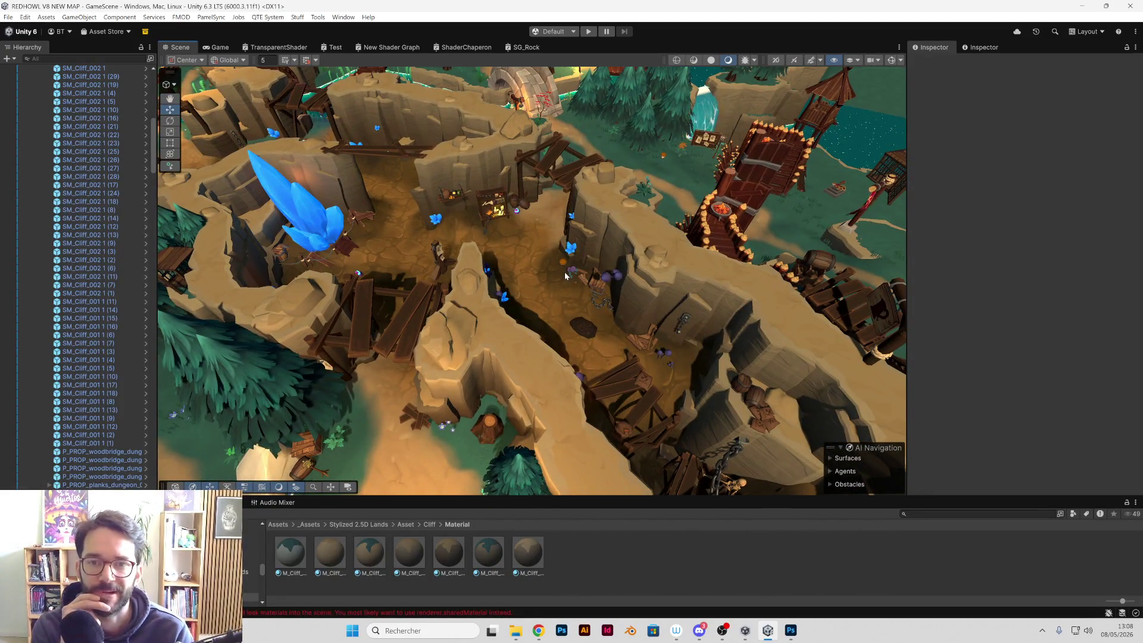